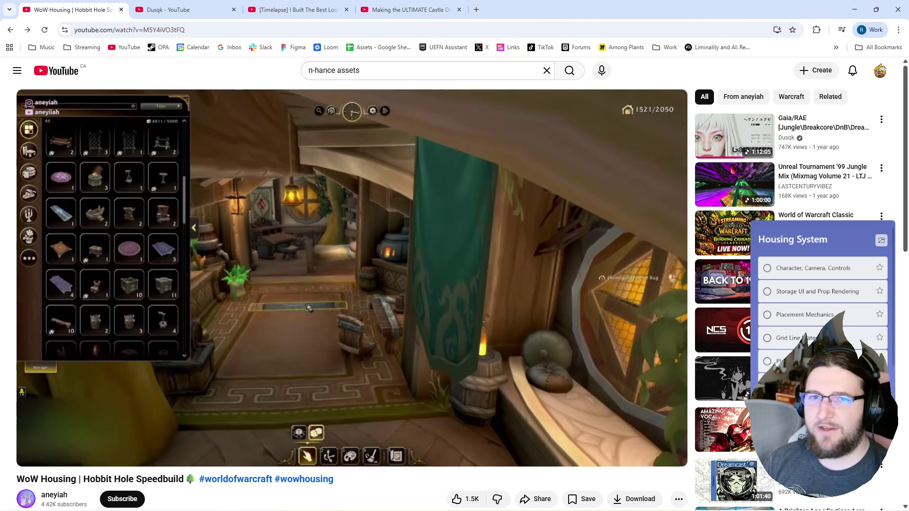
Review the Valheim and V Rising building videos, then return to the Unreal input graph.
left_click(275, 11)
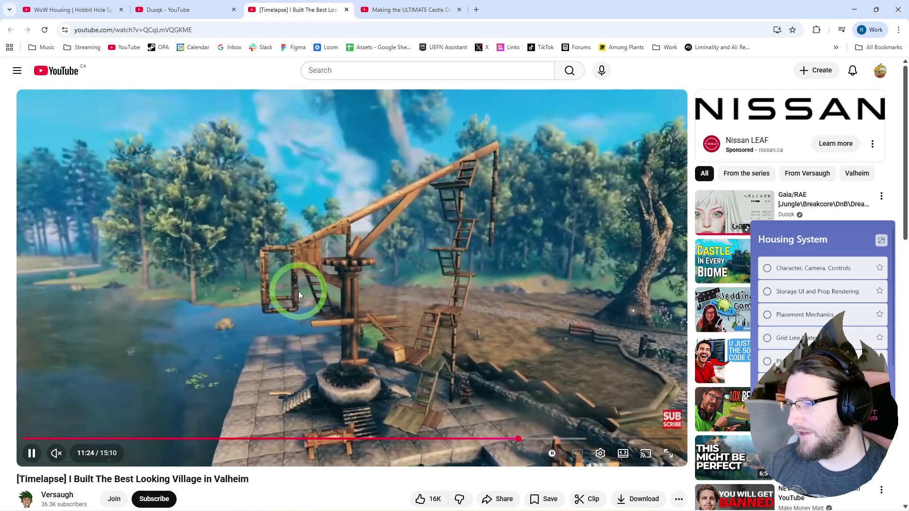
left_click(405, 10)
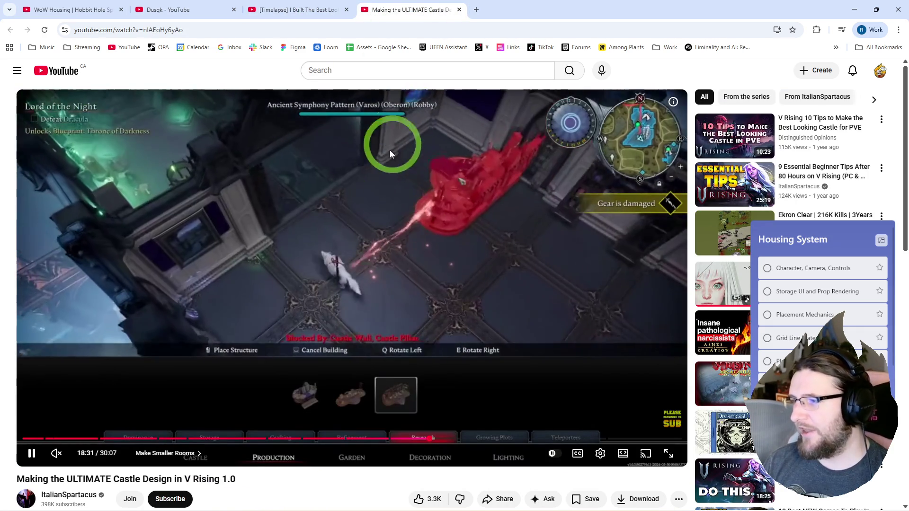
left_click(854, 9)
left_click(224, 297)
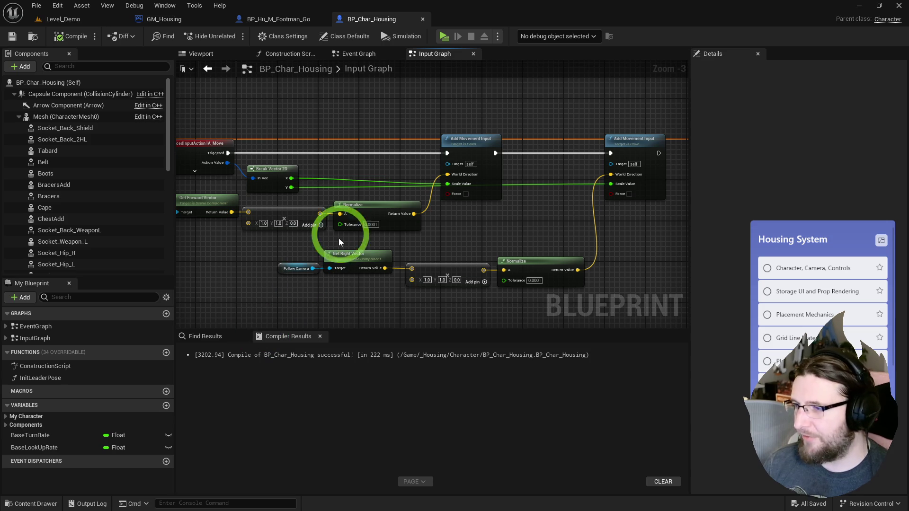
Pan the character's input graph slightly, then switch back to the V Rising castle video.
left_click_drag(329, 142, 373, 134)
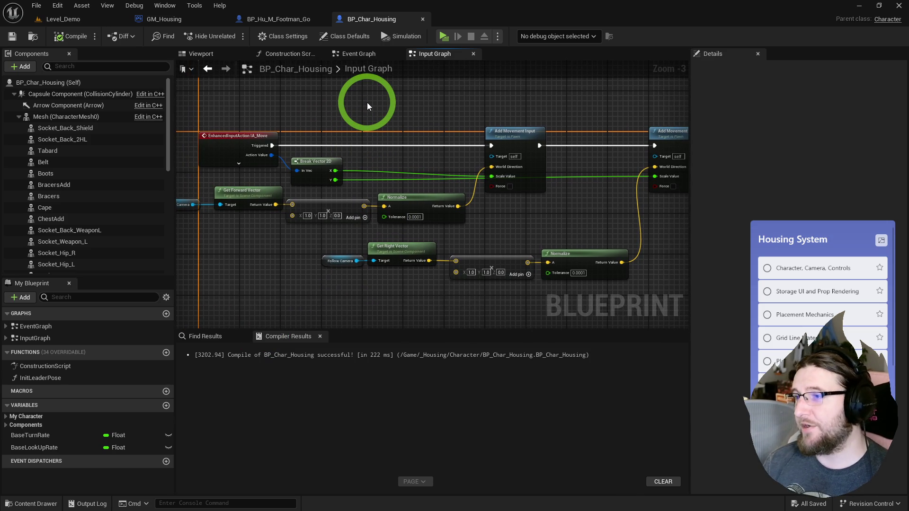
double_click(343, 70)
key("alt+Tab")
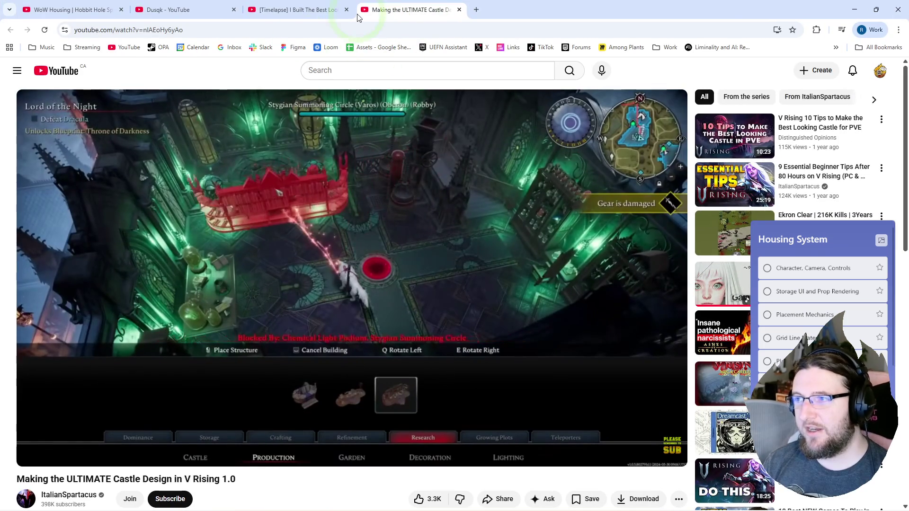
Open YouTube in a new tab and start the Warframe orbiter transformation video.
middle_click(61, 81)
left_click(489, 9)
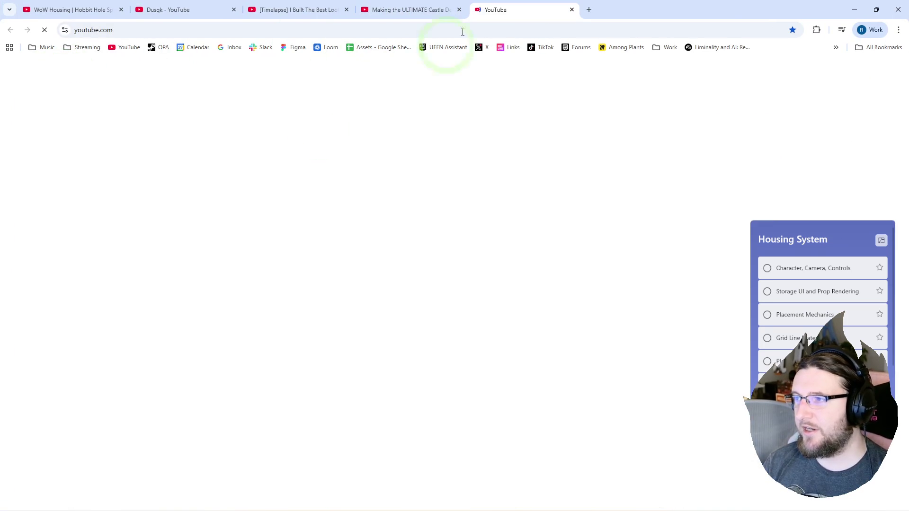
key("alt+Tab")
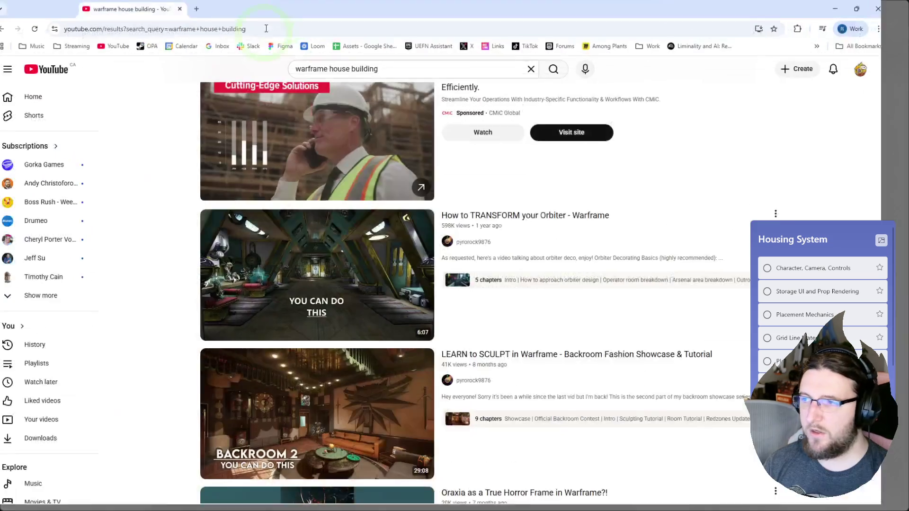
left_click(290, 310)
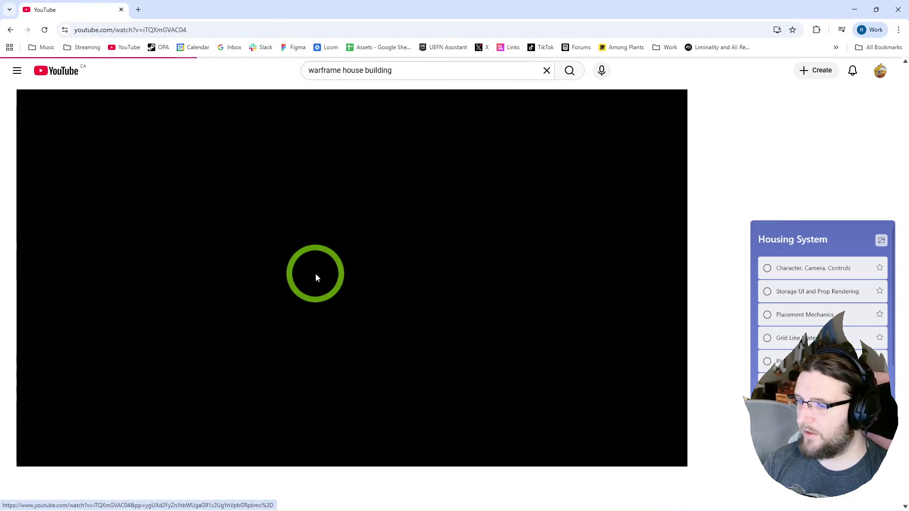
key("alt+Tab")
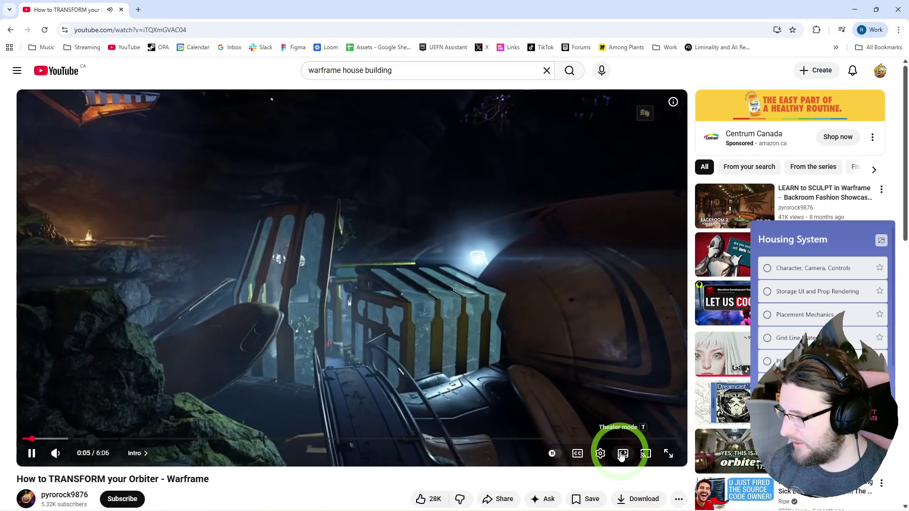
Put the video in theater mode, skip ahead to about 2:40, mute it, and return to Unreal.
left_click(620, 454)
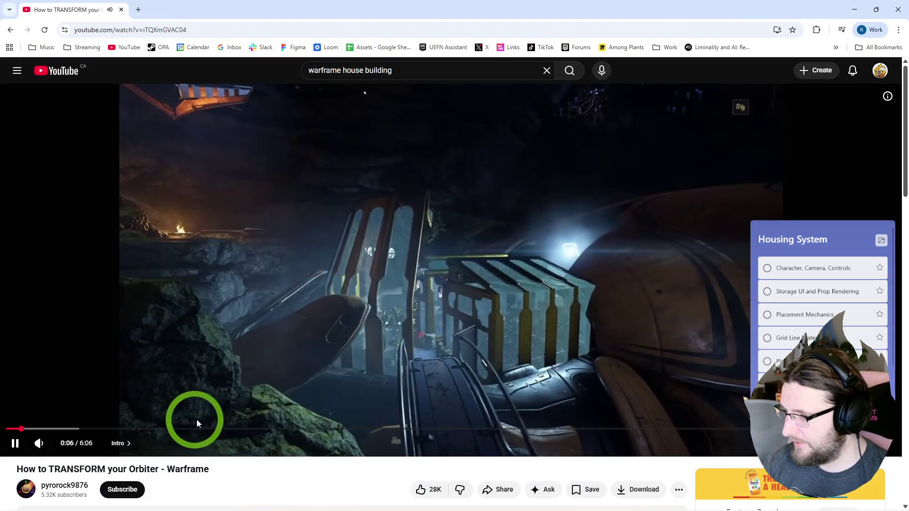
left_click(196, 428)
mouse_move(443, 431)
left_mouse_down()
mouse_move(341, 442)
mouse_move(339, 426)
mouse_move(375, 426)
mouse_move(183, 430)
left_mouse_up()
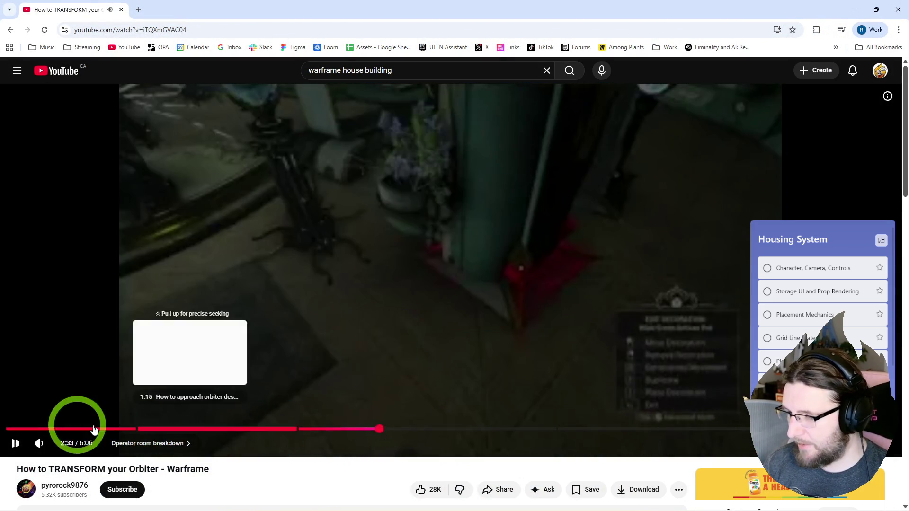
left_click(39, 443)
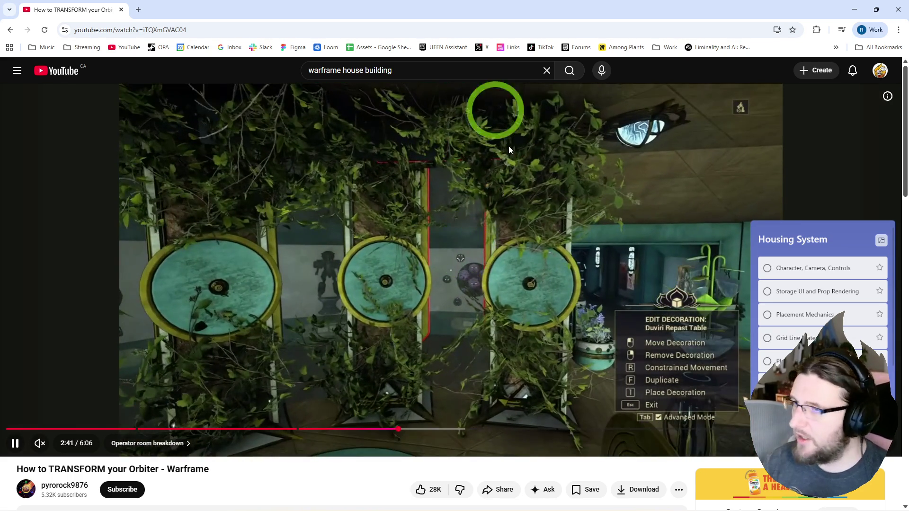
key("alt+Tab")
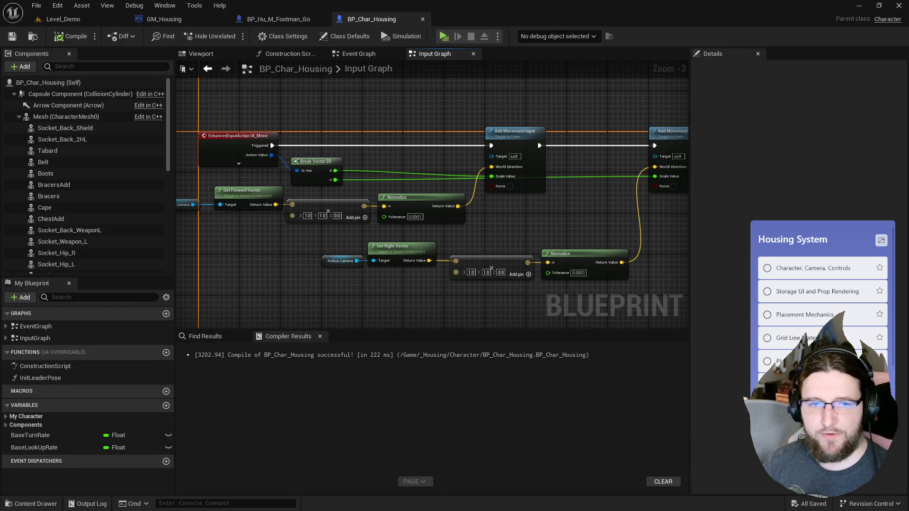
Browse the content drawer to _Housing/Core and open the BP_HUD_Housing blueprint.
mouse_move(291, 261)
left_mouse_down()
mouse_move(260, 274)
mouse_move(300, 283)
mouse_move(338, 271)
mouse_move(153, 3)
mouse_move(327, 103)
left_mouse_up()
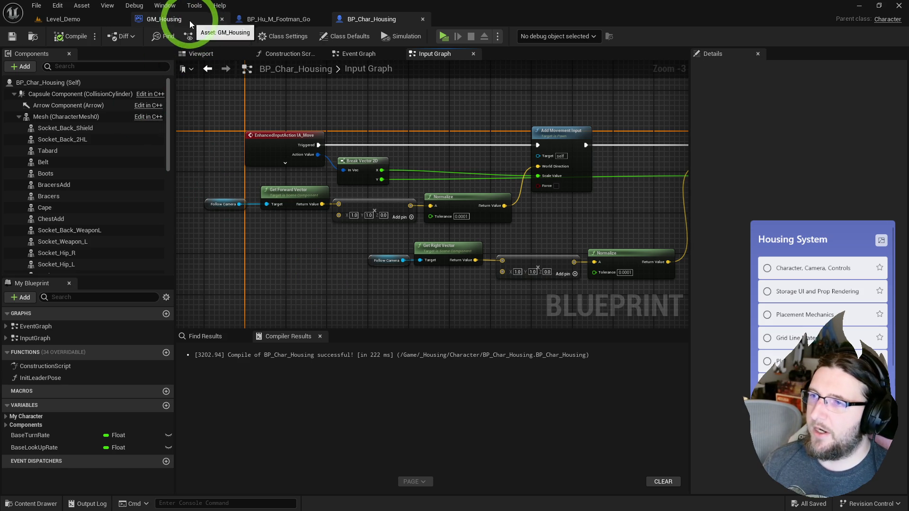
left_click(32, 36)
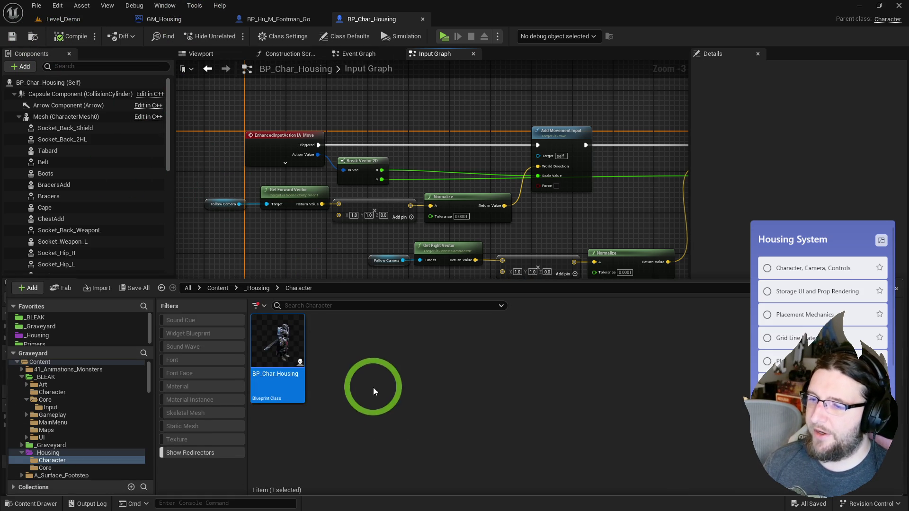
mouse_move(61, 349)
left_mouse_down()
mouse_move(65, 371)
mouse_move(59, 353)
left_mouse_up()
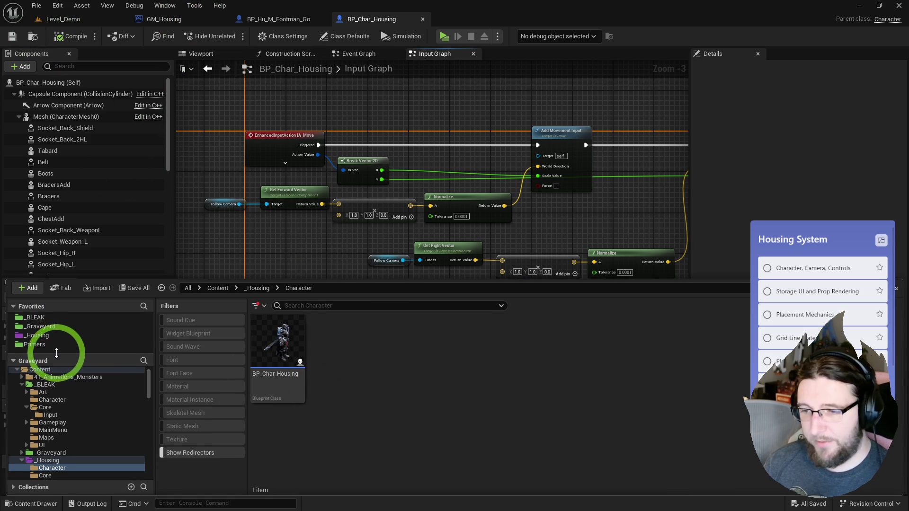
left_click(47, 460)
double_click(338, 374)
left_click(284, 347)
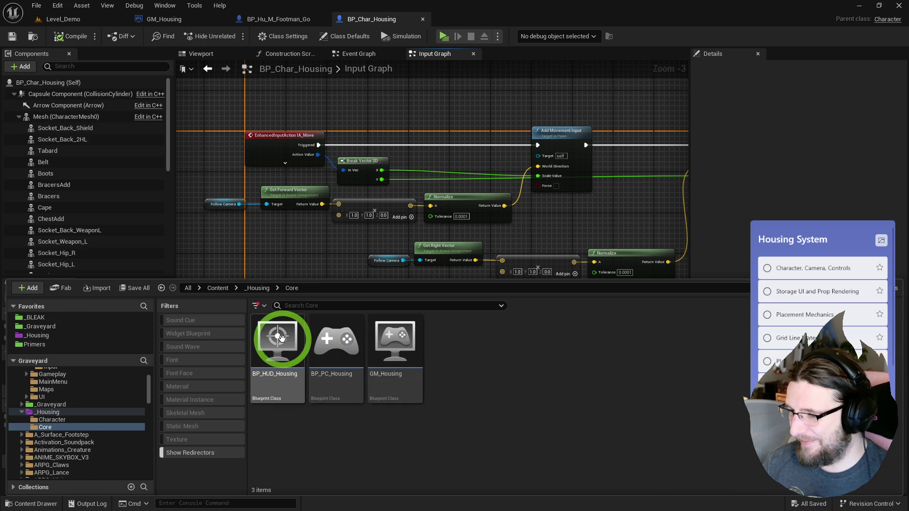
left_click(219, 108)
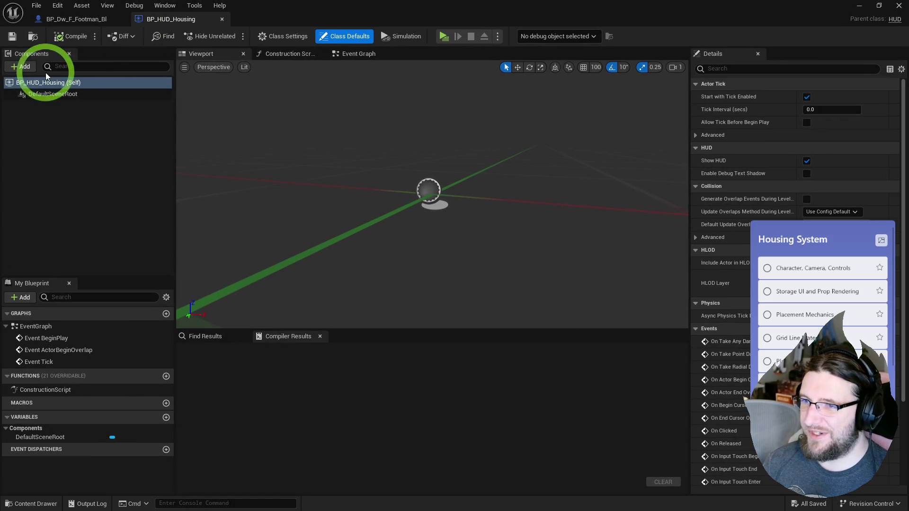
Add a BP_Primer_CommonHUD component, compile, and browse to its Base Menu Class widget asset.
left_click(24, 66)
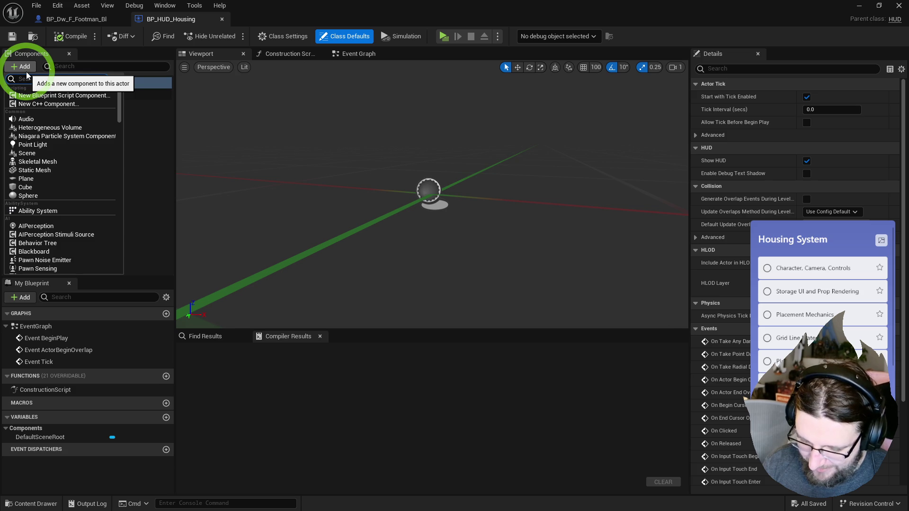
type("hud")
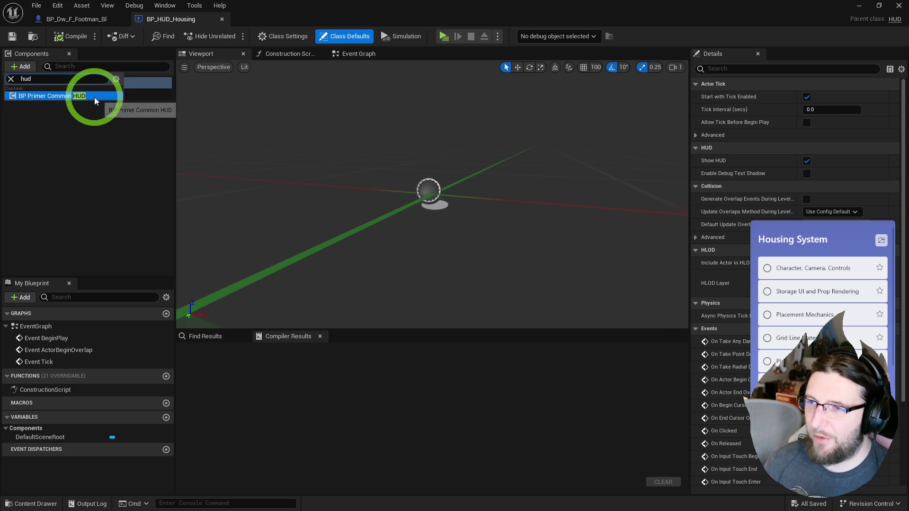
left_click(91, 97)
left_click(71, 36)
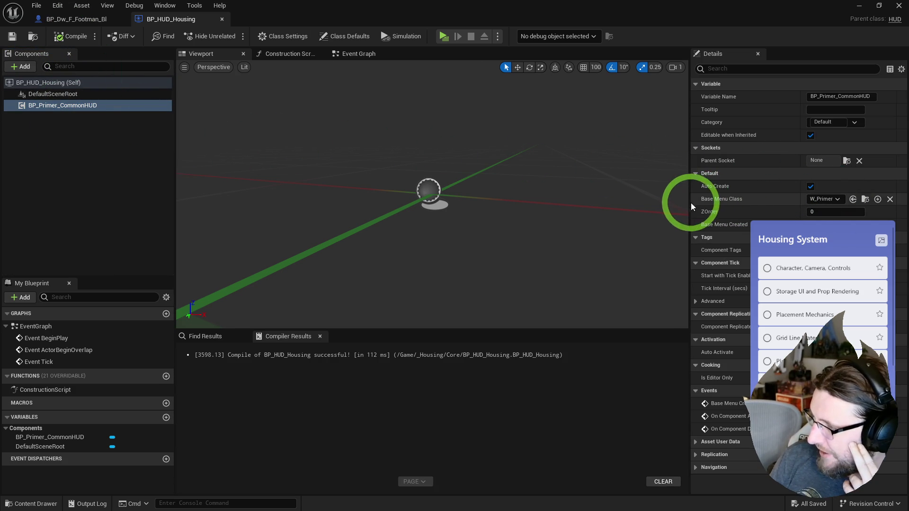
left_click_drag(690, 203, 598, 203)
left_click(876, 203)
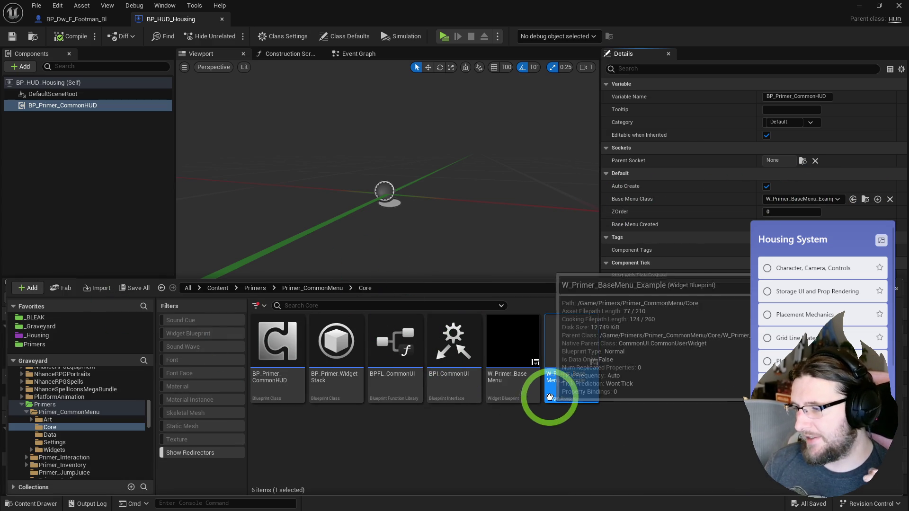
Open W_Primer_BaseMenu_Example and inspect the settings of its MainStack and PromptStack layers.
double_click(566, 387)
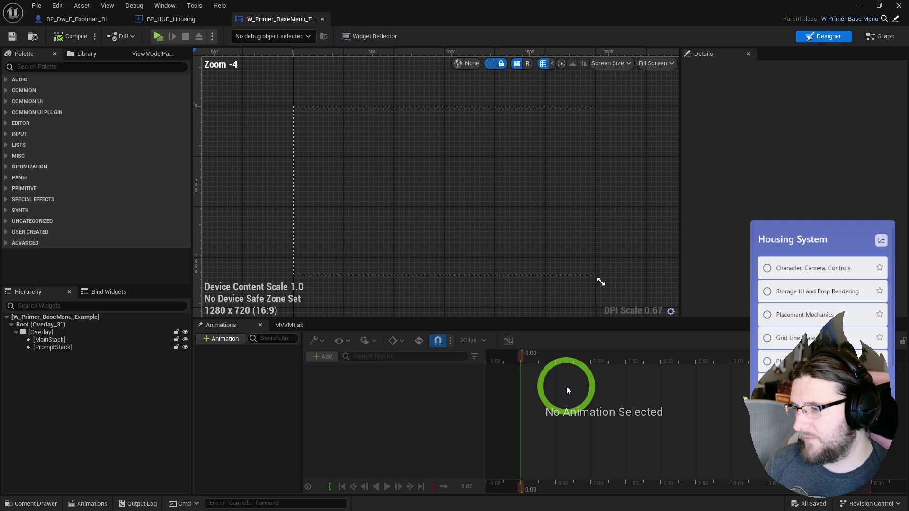
left_click(61, 340)
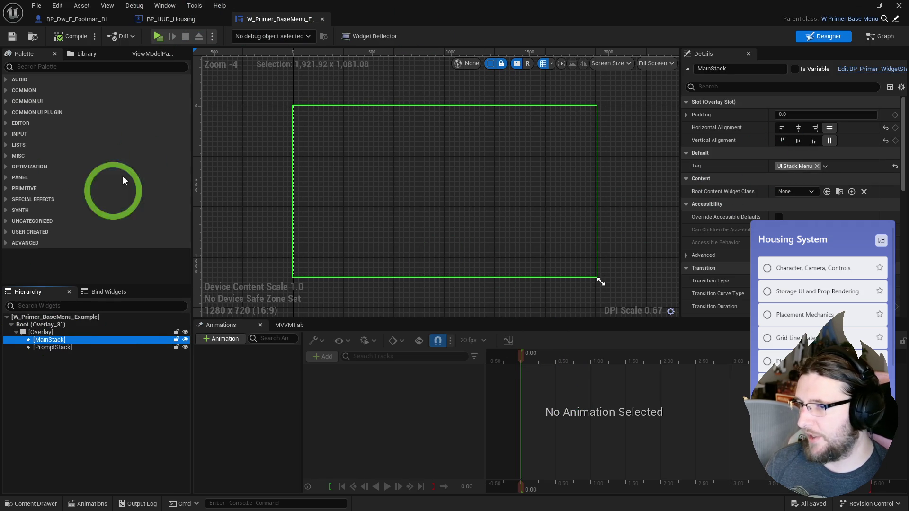
left_click(47, 349)
left_click(61, 340)
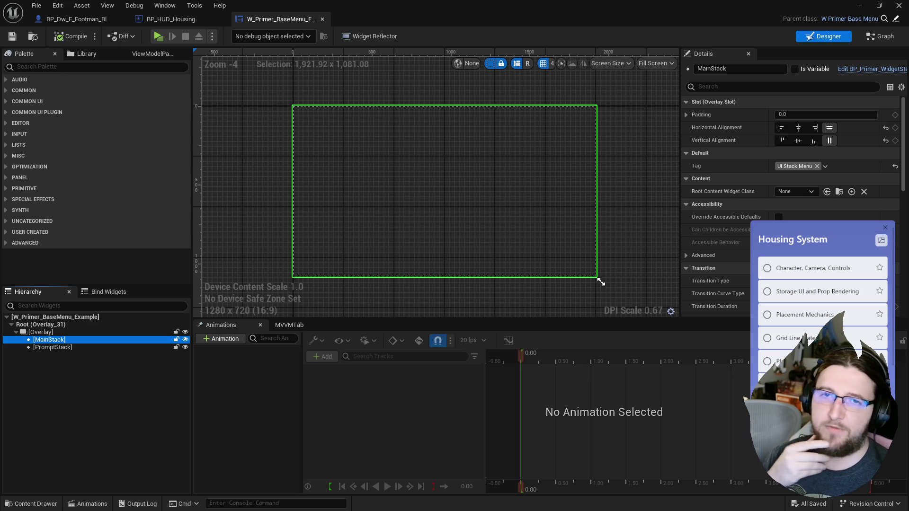
left_click(515, 232)
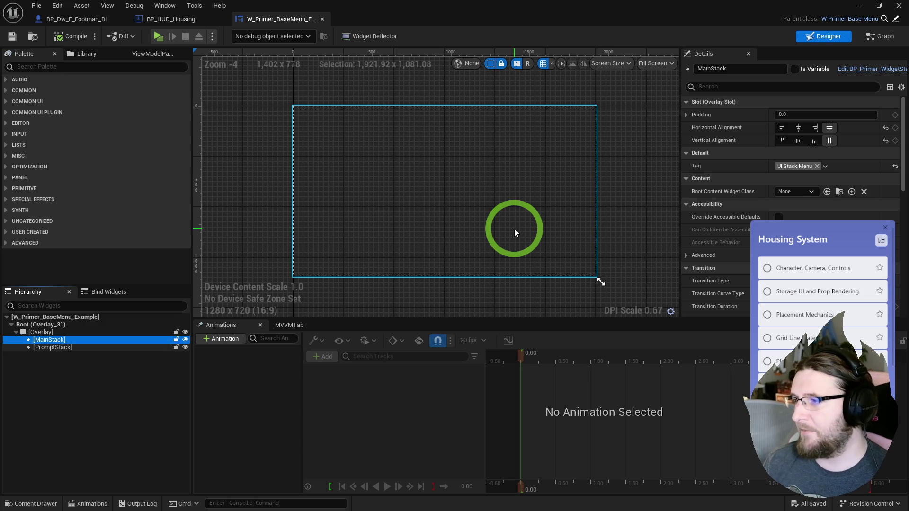
scroll(643, 175, "up", 1)
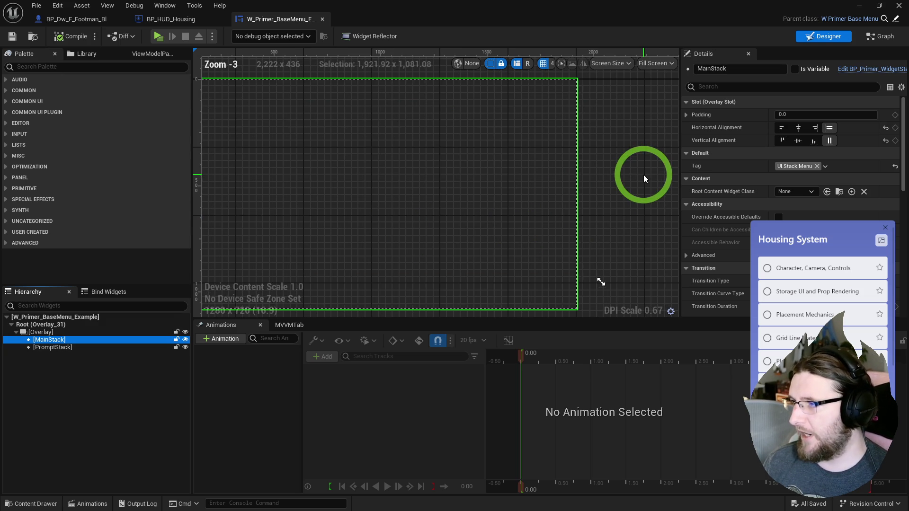
scroll(644, 174, "down", 1)
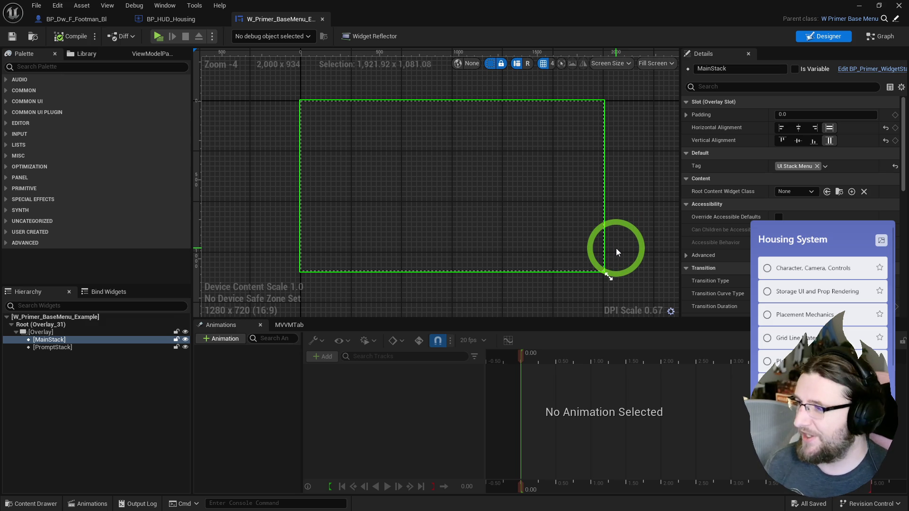
scroll(623, 228, "right", 1)
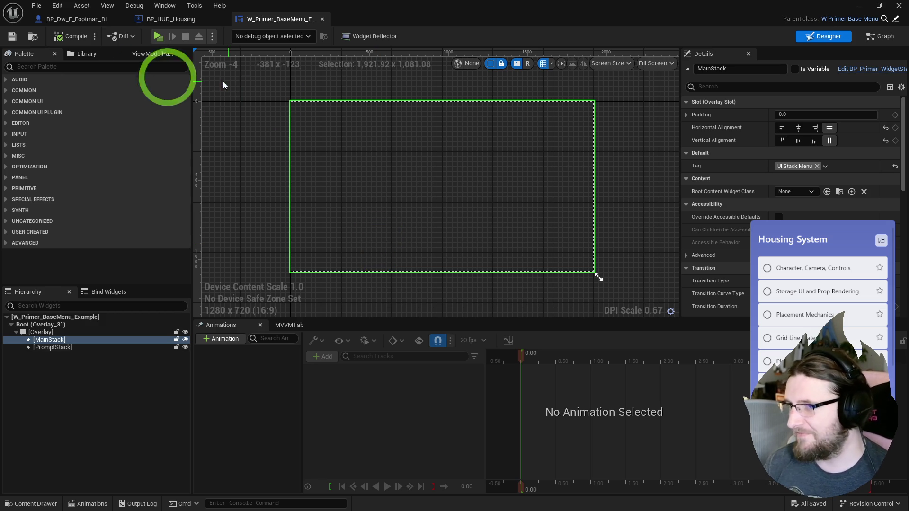
Switch to the BP_HUD_Housing tab and back to the base menu widget.
left_click(169, 19)
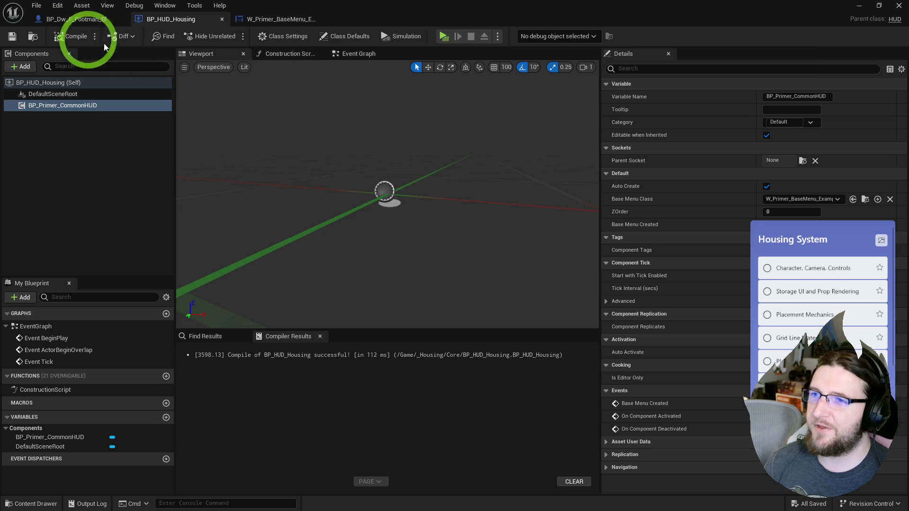
left_click(265, 22)
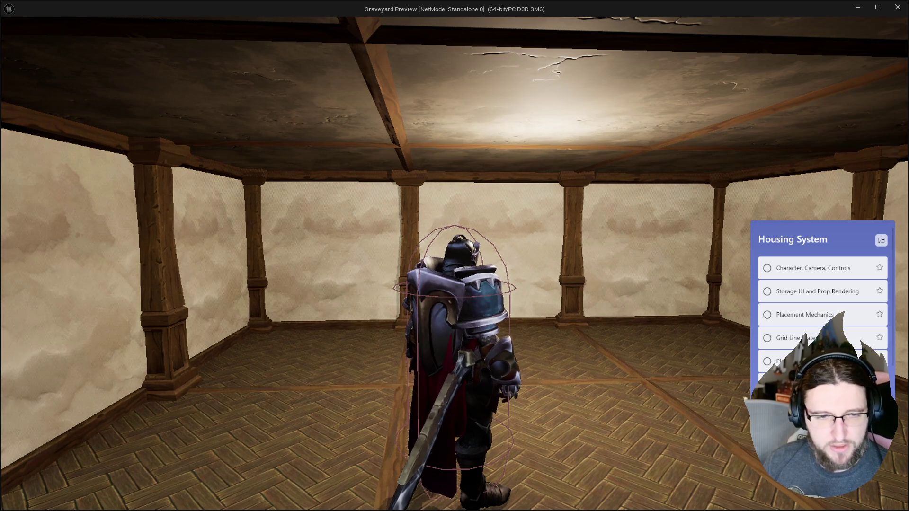
Dismiss a stray new-document dialog and orbit the camera around the character in the preview.
key("ctrl+n")
key("Escape")
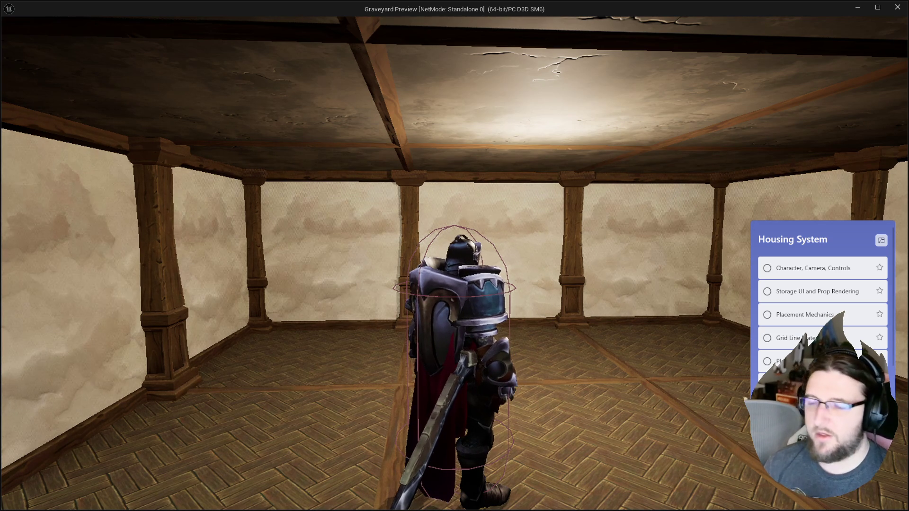
left_click_drag(406, 294, 510, 309)
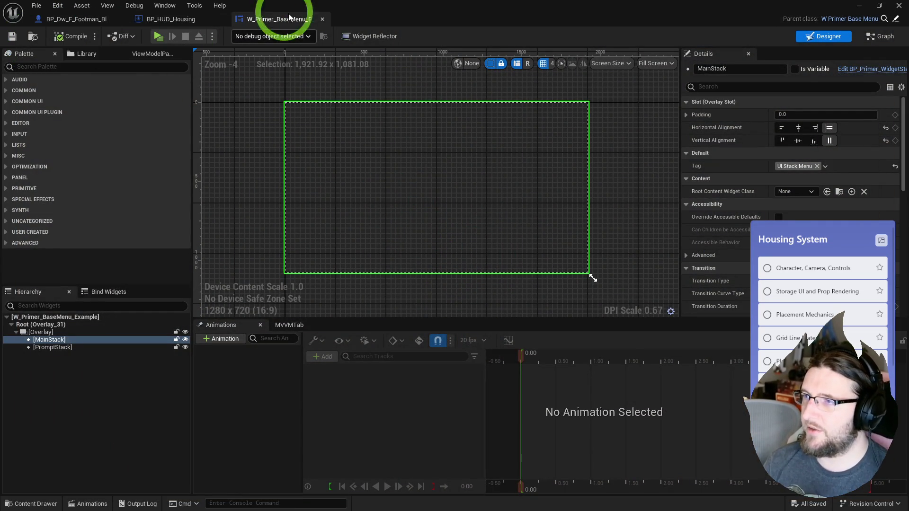
Create a new UI folder inside the _Housing content folder.
left_click(32, 37)
left_click(644, 353)
scroll(67, 405, "up", 3)
scroll(66, 405, "up", 5)
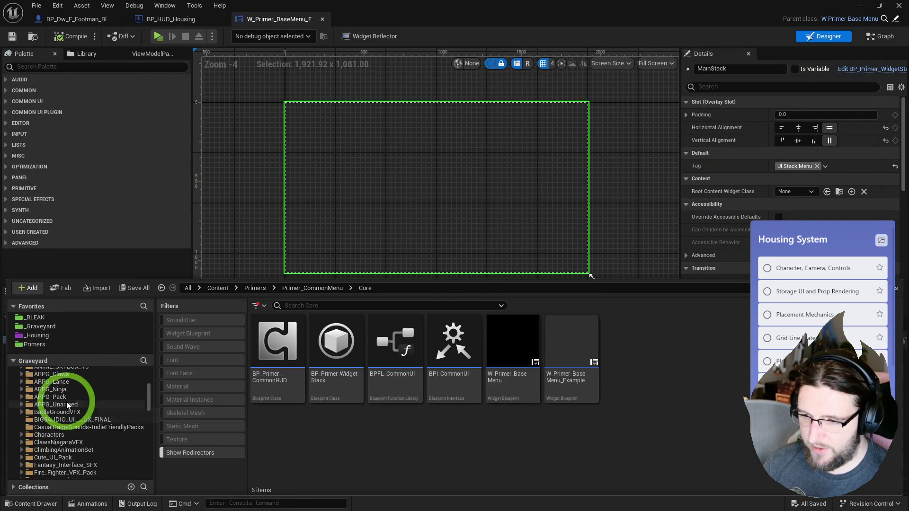
left_click(48, 471)
right_click(444, 133)
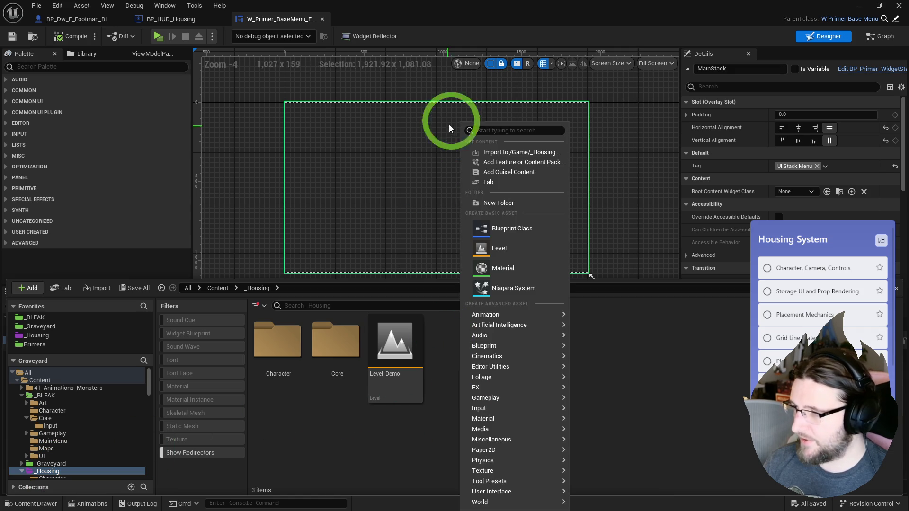
left_click(482, 203)
type("UI")
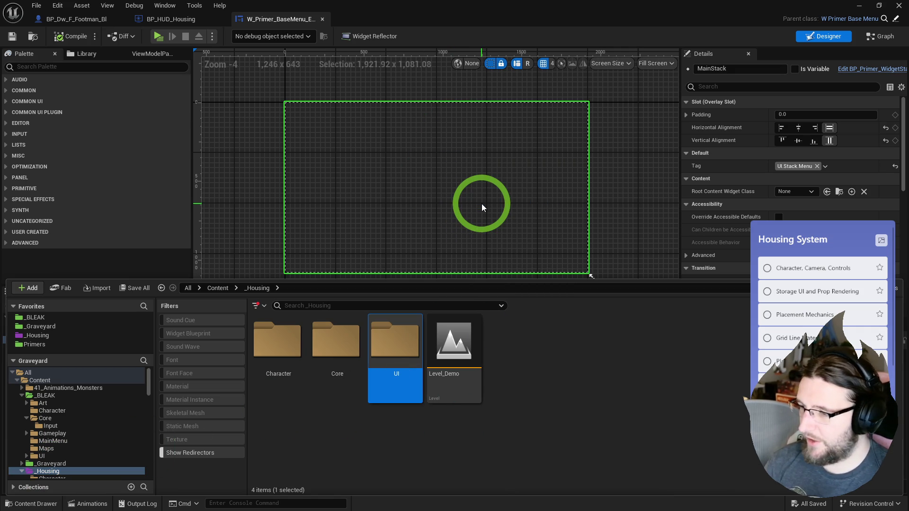
left_click(522, 272)
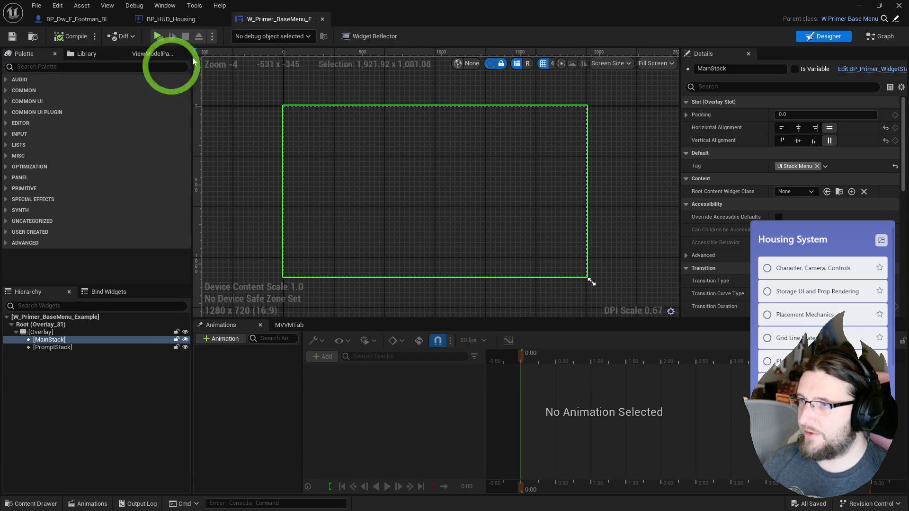
Copy the base menu widget into _Housing/UI as W_Housing_BaseMenu_Example and open it.
left_click(33, 36)
mouse_move(575, 371)
left_mouse_down()
mouse_move(584, 355)
mouse_move(81, 405)
mouse_move(57, 432)
mouse_move(53, 456)
left_mouse_up()
left_click(77, 471)
left_click(42, 442)
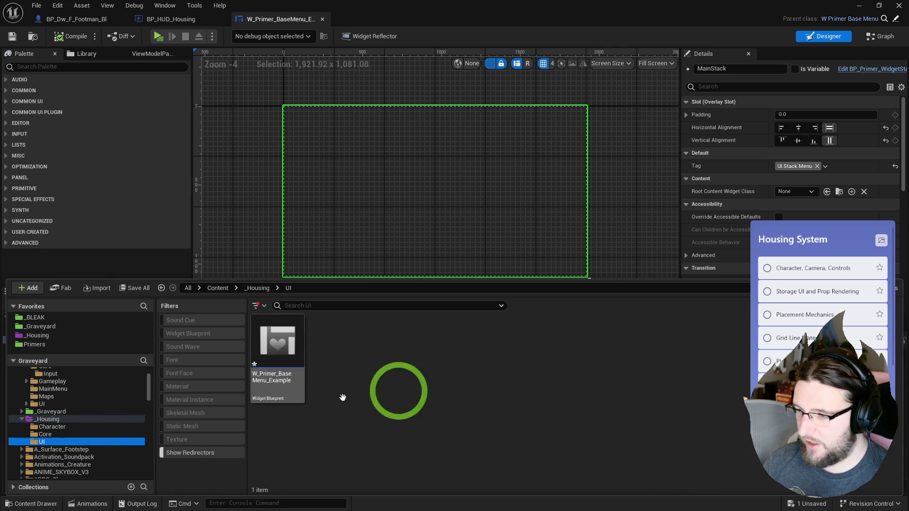
left_click(648, 509)
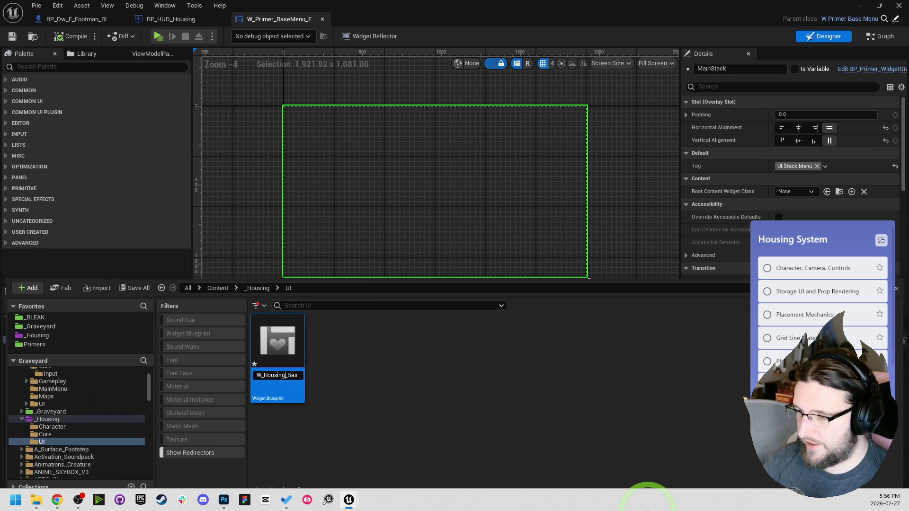
left_click(591, 282)
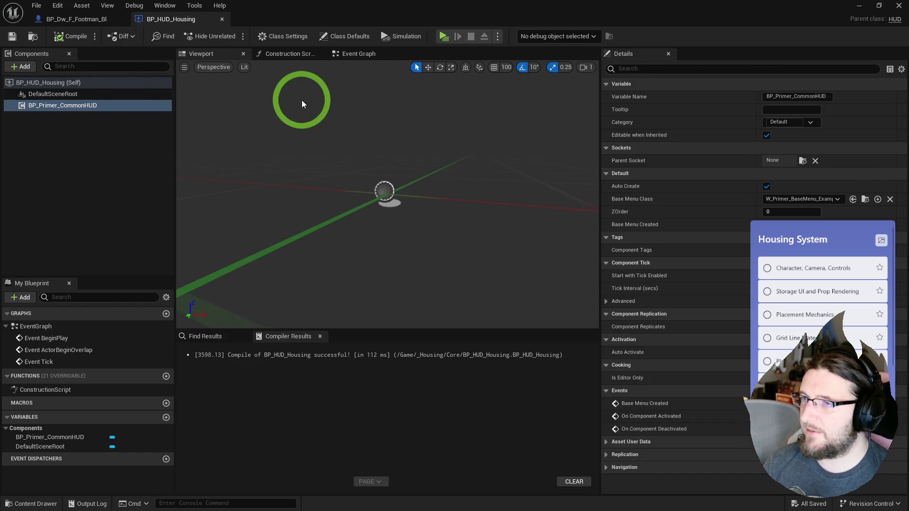
key("ctrl+space")
double_click(278, 347)
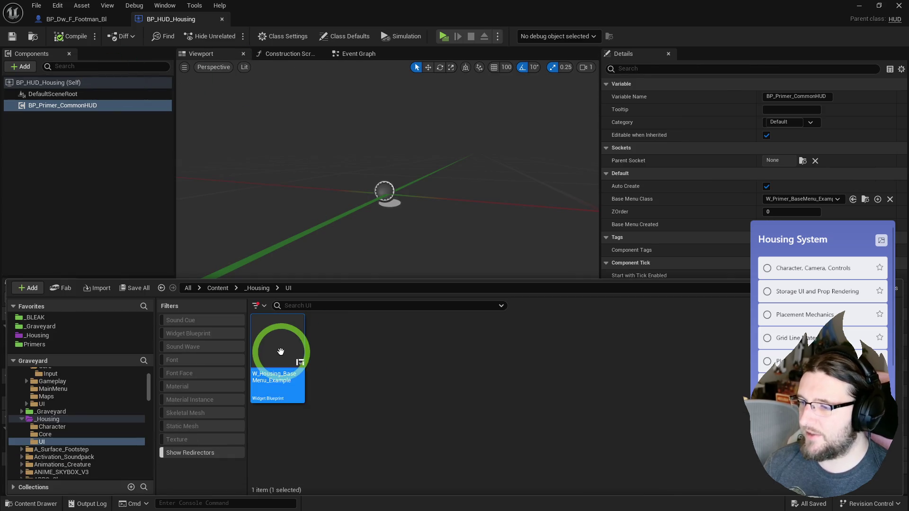
left_click(318, 138)
left_click(23, 66)
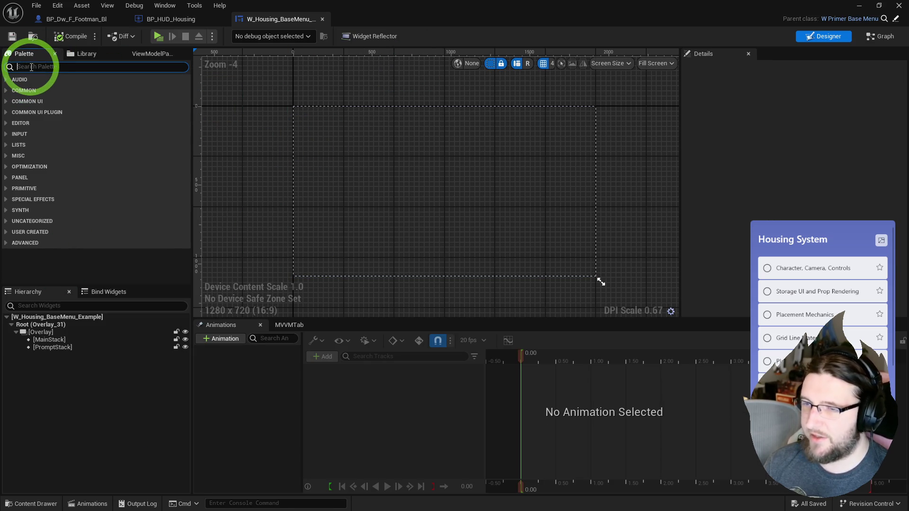
Drag a Text widget onto the overlay, set its text to 'Housing Demo' and padding to 25.
type("text")
mouse_move(35, 99)
left_mouse_down()
mouse_move(24, 308)
mouse_move(36, 333)
left_mouse_up()
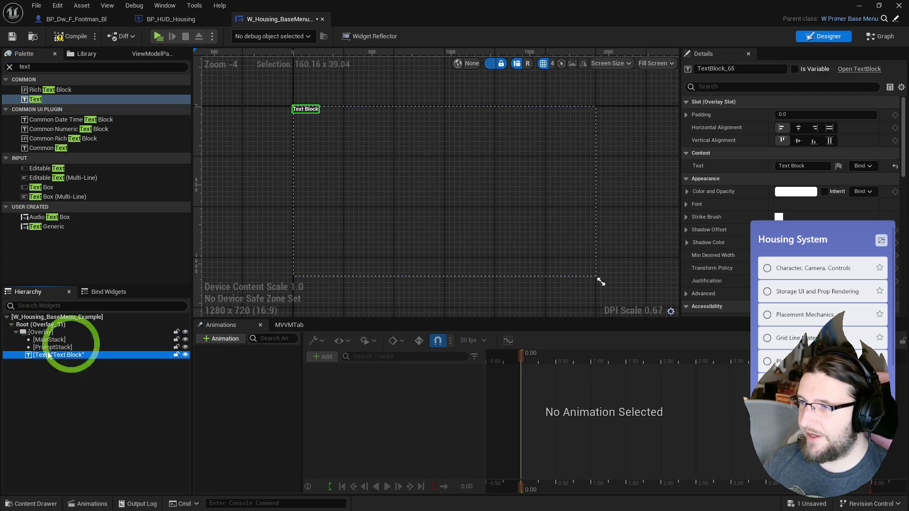
left_click(783, 115)
type("50")
left_click(744, 134)
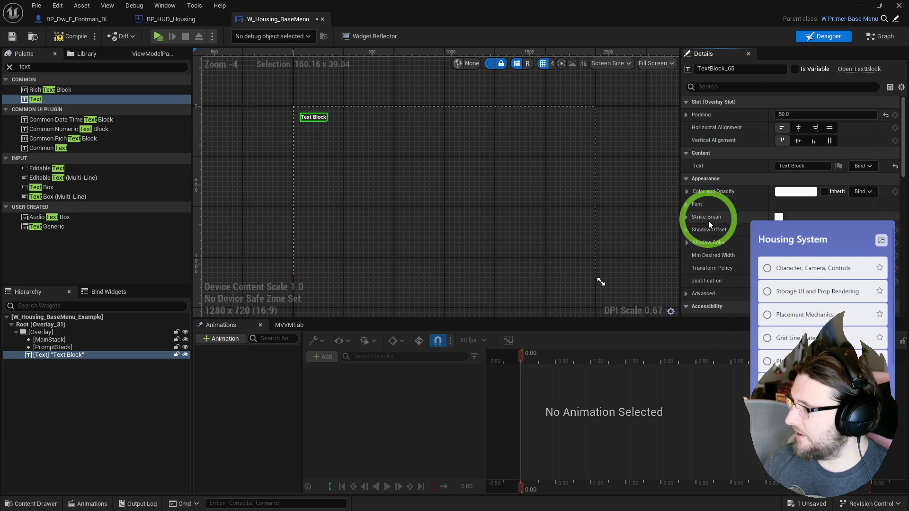
left_click(687, 203)
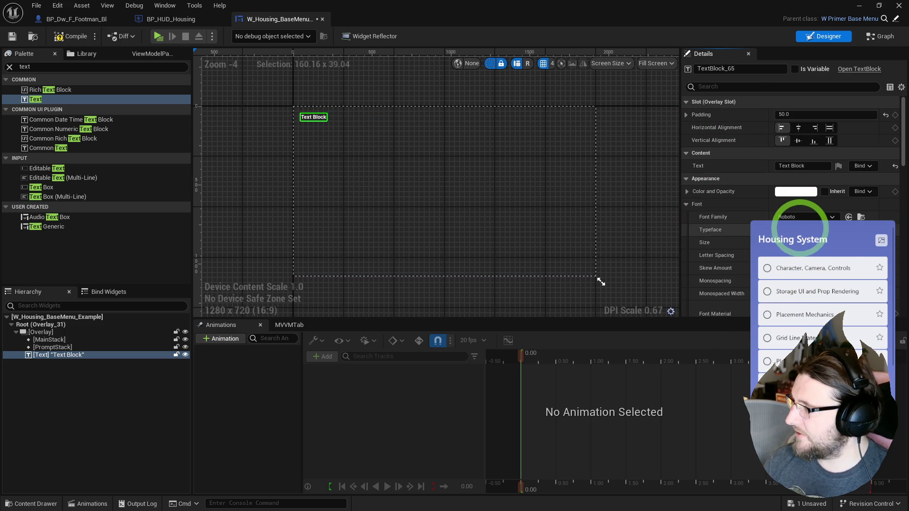
left_click(802, 166)
type("Housing Demo")
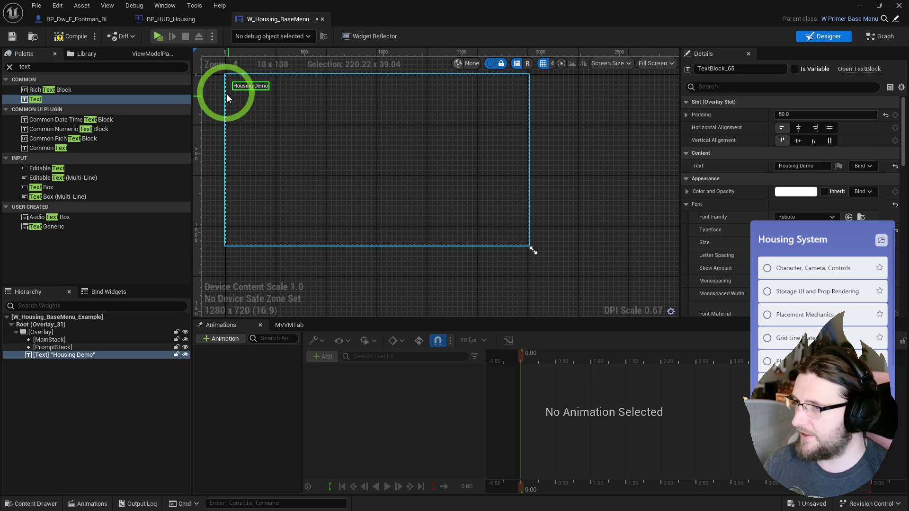
left_click(788, 114)
type("25")
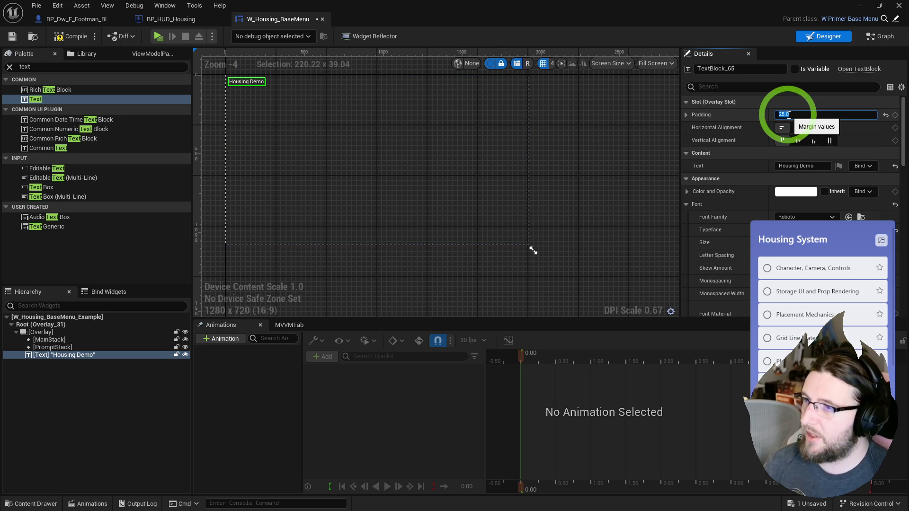
left_click(574, 165)
scroll(218, 64, "up", 2)
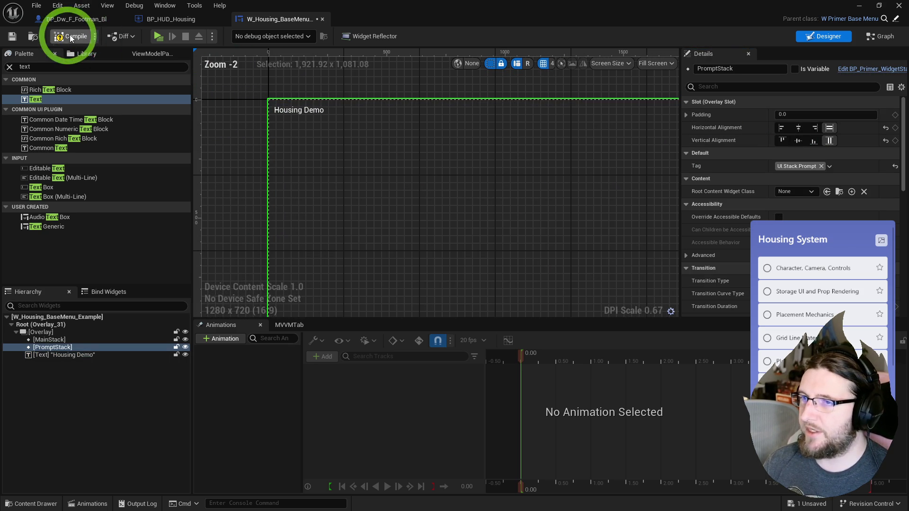
Compile the base menu, then set BP_Primer_CommonHUD's Base Menu Class to W_Housing_BaseMenu_Example and save.
left_click(75, 36)
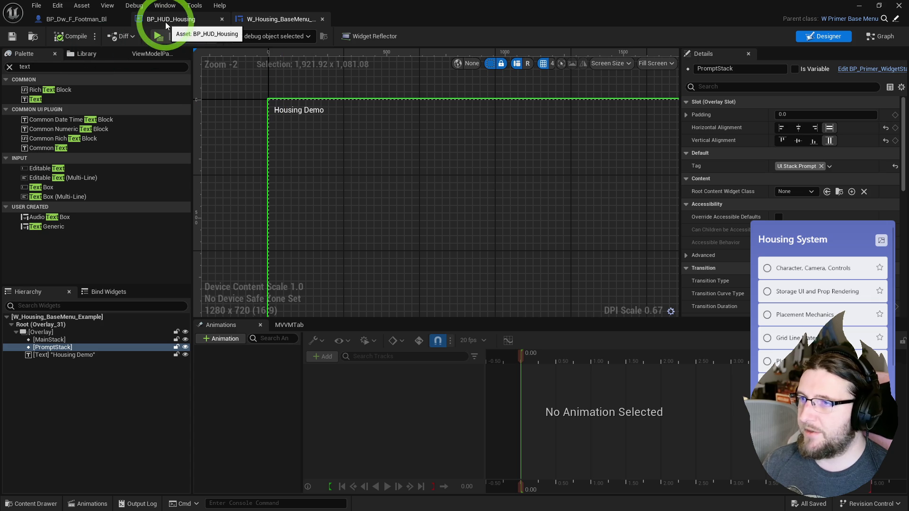
left_click(55, 104)
left_click(558, 189)
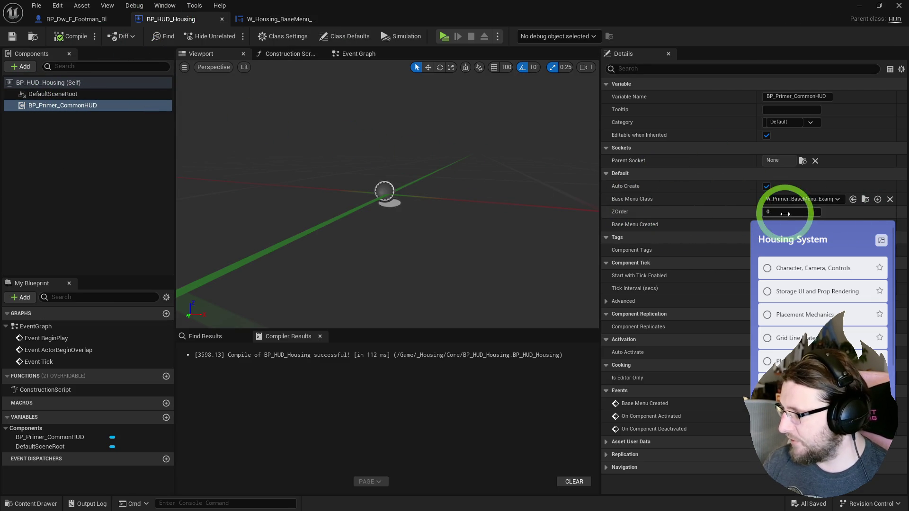
left_click(812, 199)
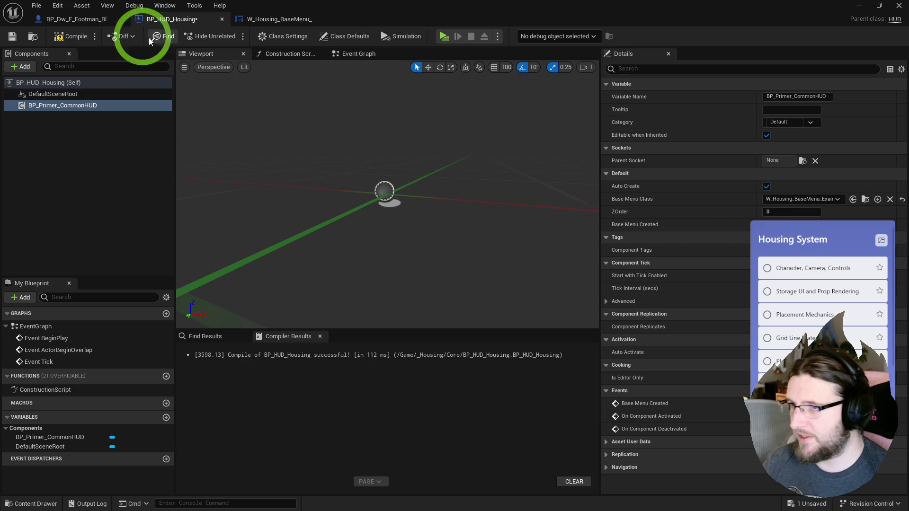
left_click(71, 37)
left_click(12, 36)
left_click(33, 37)
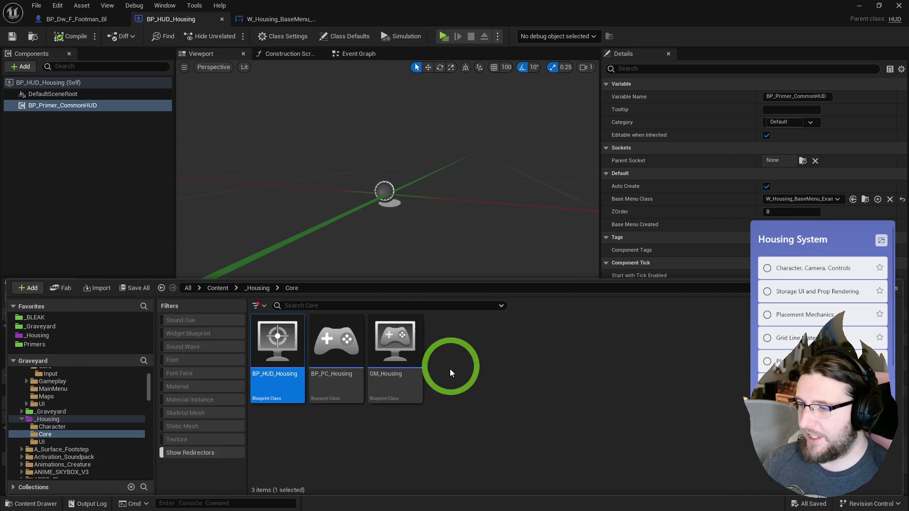
Create a CommonActivatableWidget blueprint named W_Housing_DefaultHUD in _Housing/UI and open it.
left_click(41, 441)
right_click(371, 402)
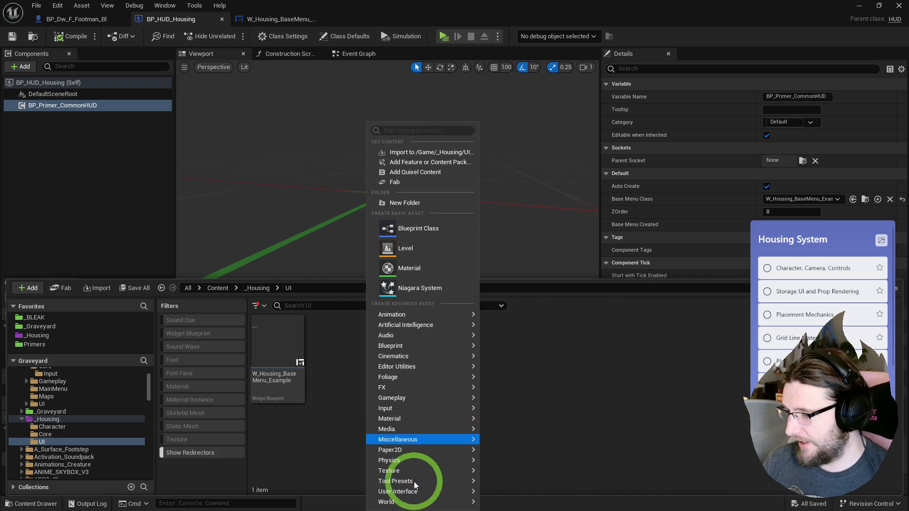
mouse_move(416, 491)
left_click(483, 497)
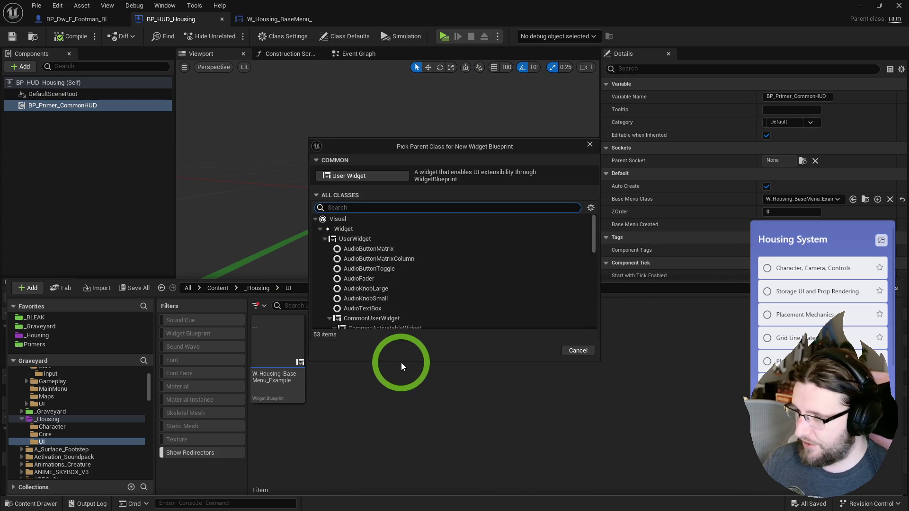
type("common activa")
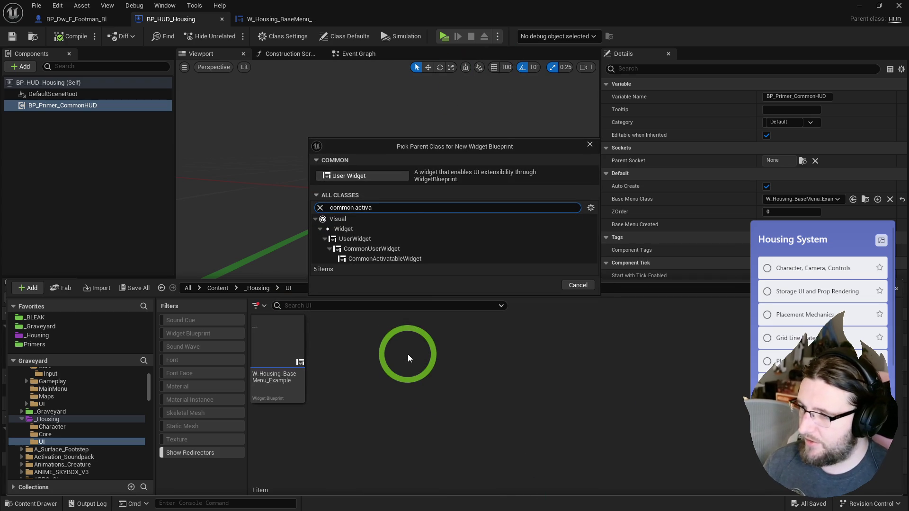
left_click(395, 257)
left_click(544, 287)
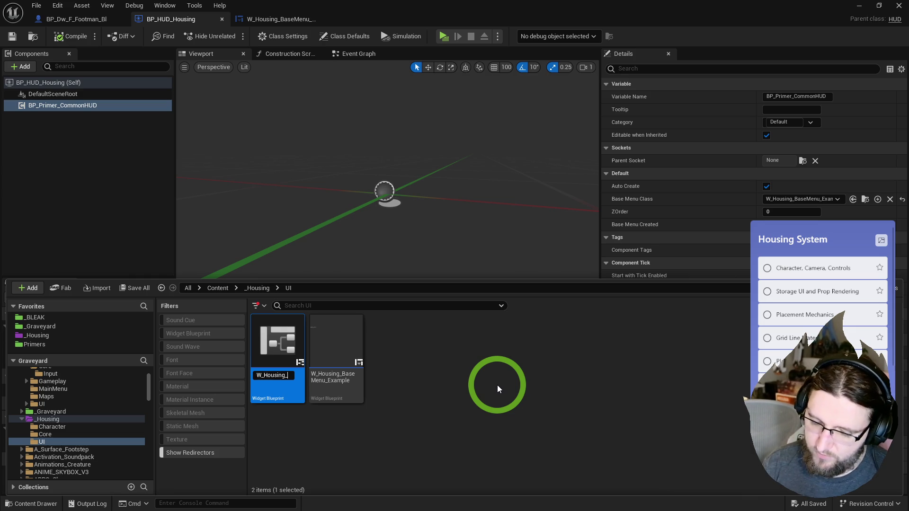
type("DefaultHUD")
key("Return")
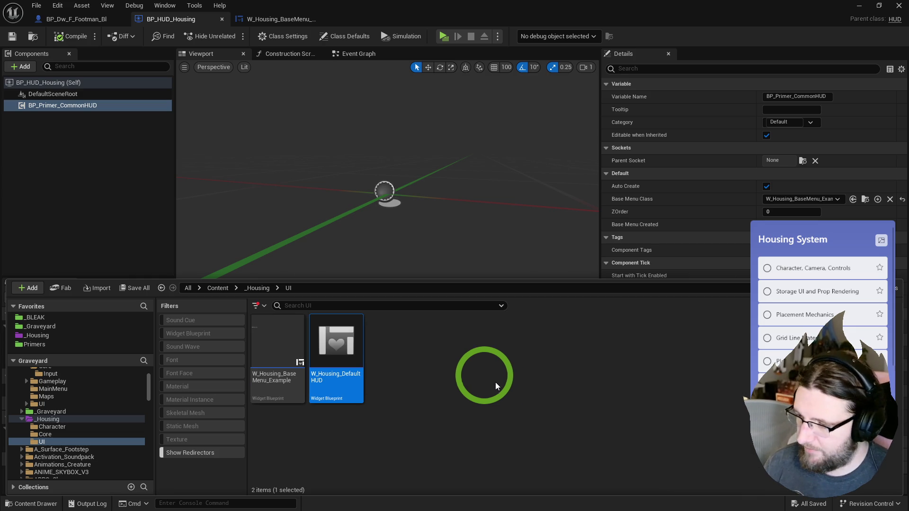
double_click(334, 340)
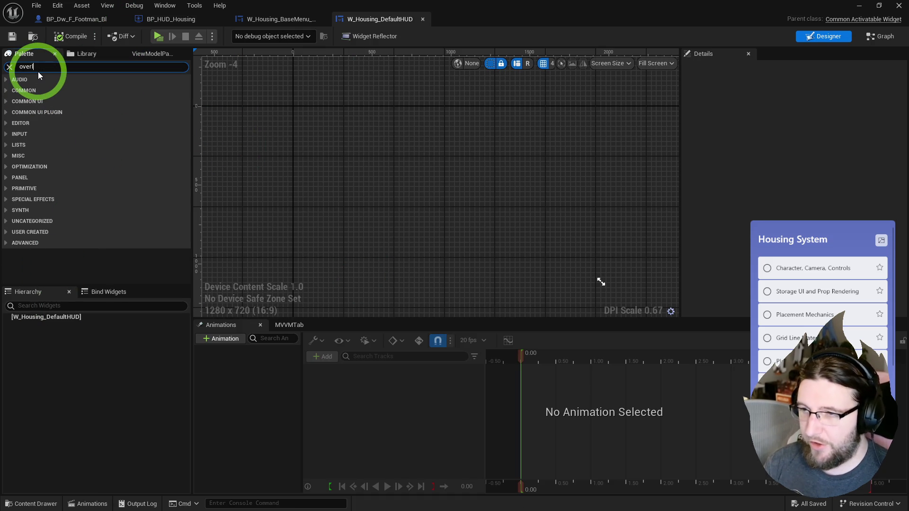
Add an Overlay root holding a copied text block, right-aligned and relabelled 'Main HUD'.
type("a")
left_click_drag(39, 90, 61, 319)
key("ctrl+space")
left_click(256, 153)
left_click(263, 22)
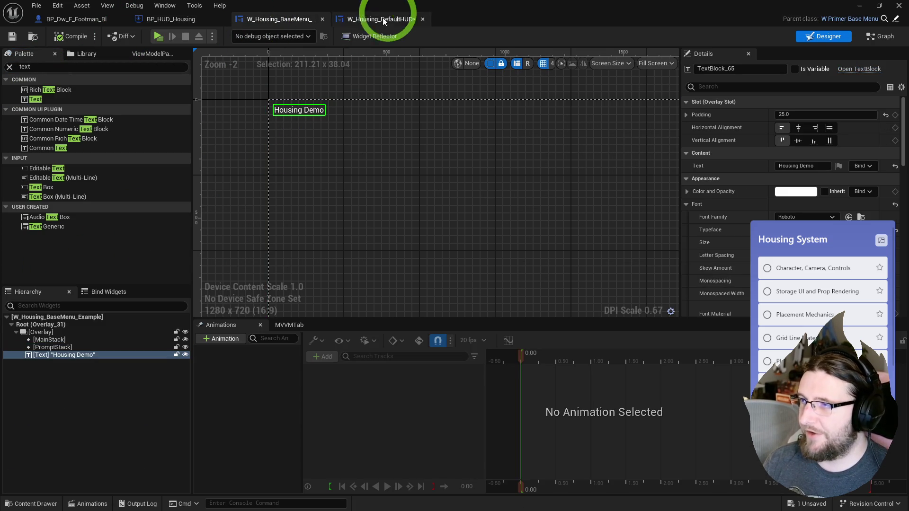
left_click(381, 18)
left_click(48, 327)
key("ctrl+v")
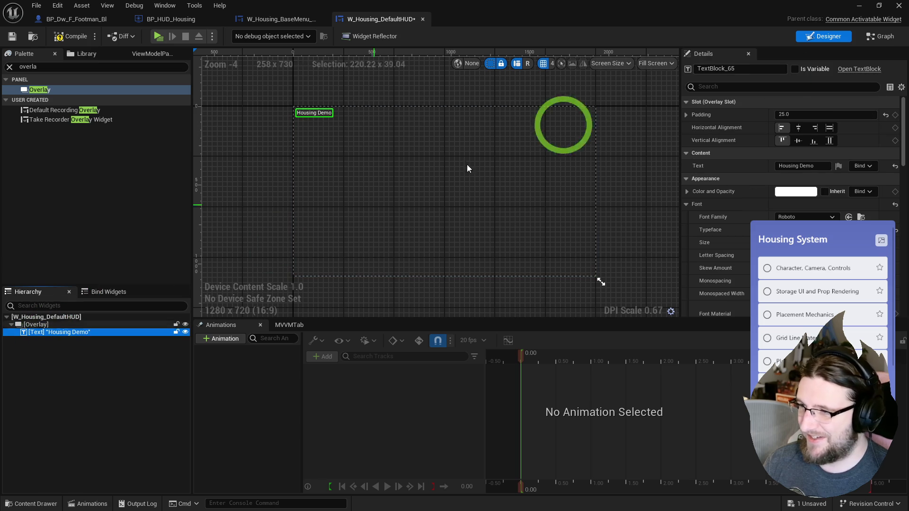
left_click(815, 128)
left_click_drag(606, 149, 519, 153)
left_click(804, 165)
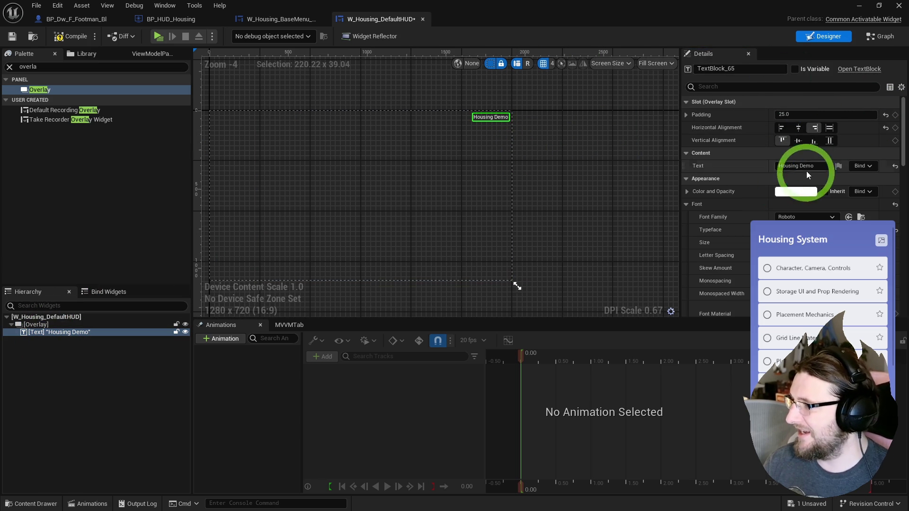
type("MainHUD")
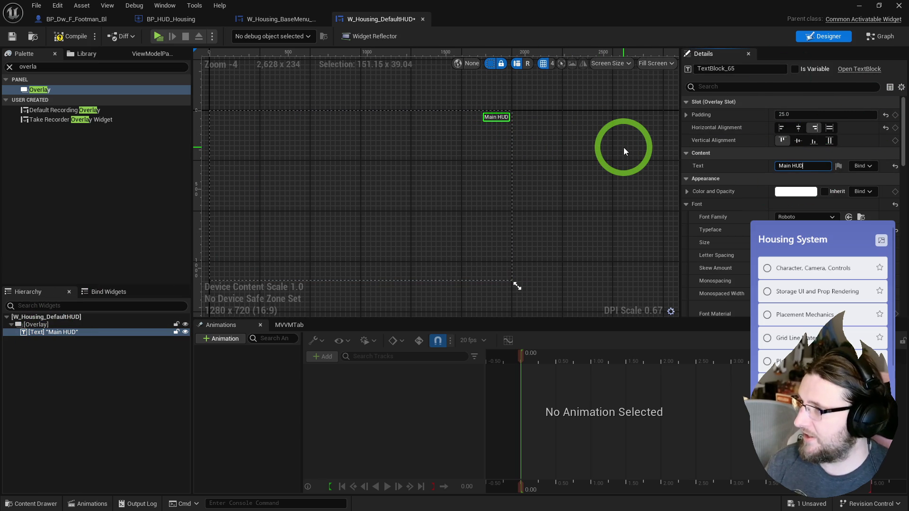
Compile and save DefaultHUD, then compare with the base menu's Housing Demo text.
left_click(66, 37)
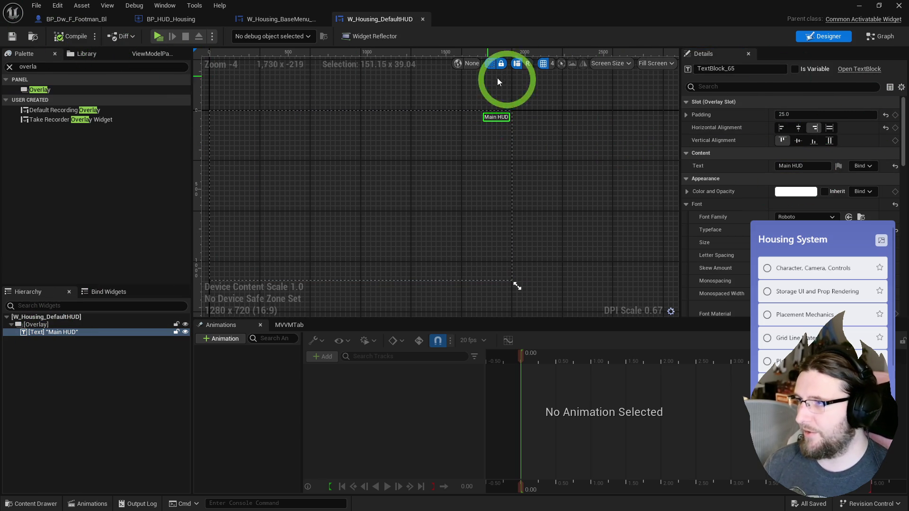
left_click(268, 19)
left_click(254, 108)
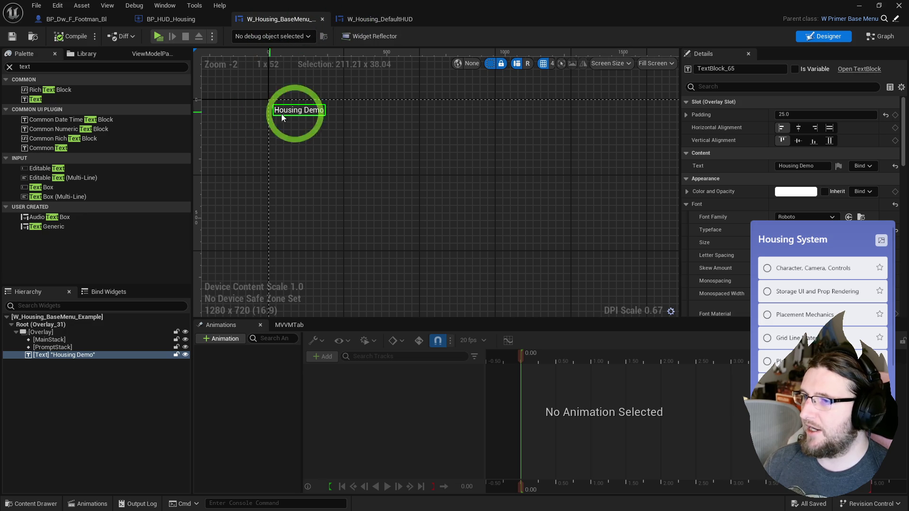
left_click(17, 332)
left_click(336, 81)
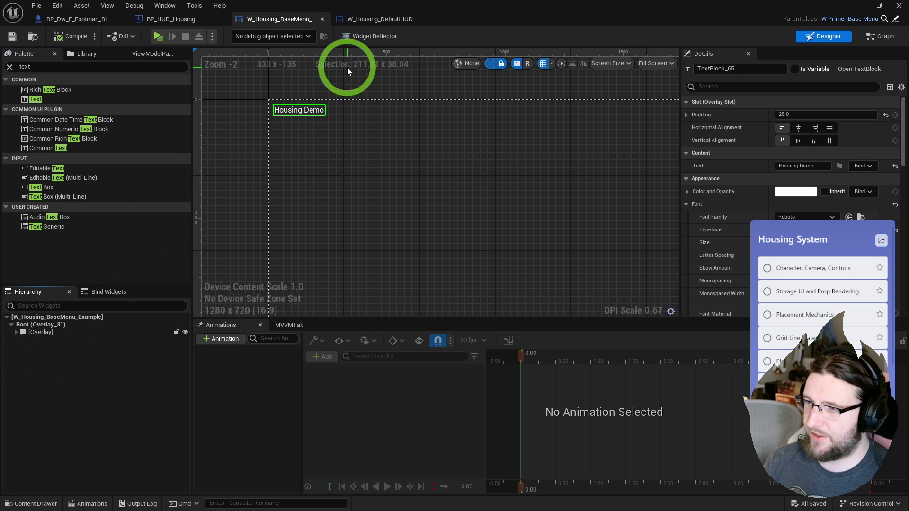
left_click(341, 20)
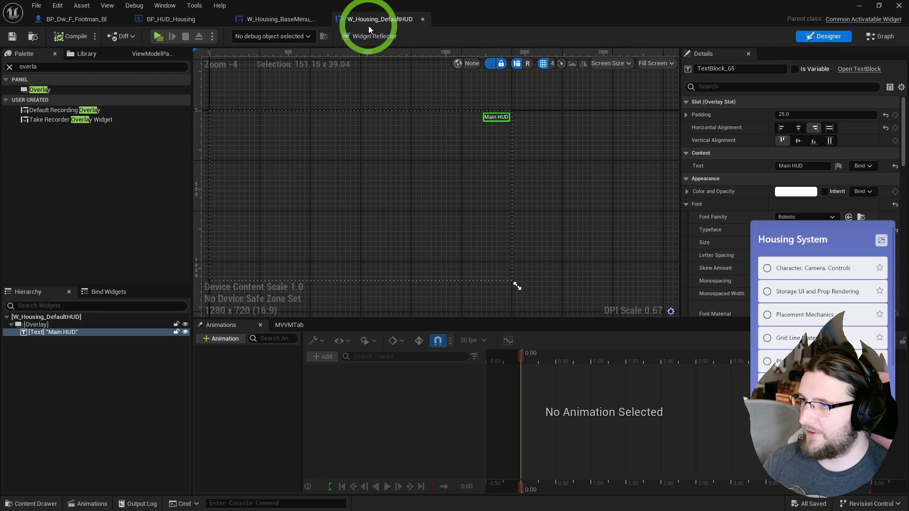
Uncheck Supports Activation Focus on the DefaultHUD root and collapse the Details property groups.
left_click(57, 316)
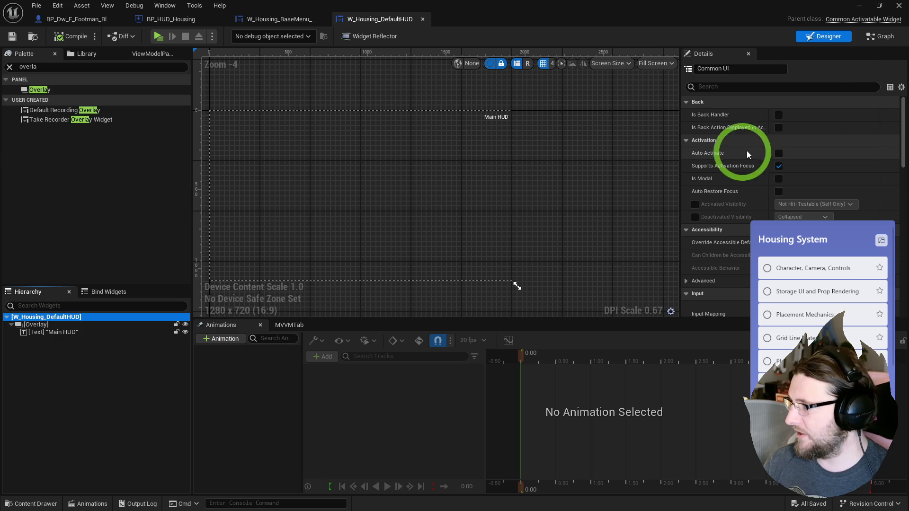
left_click(779, 167)
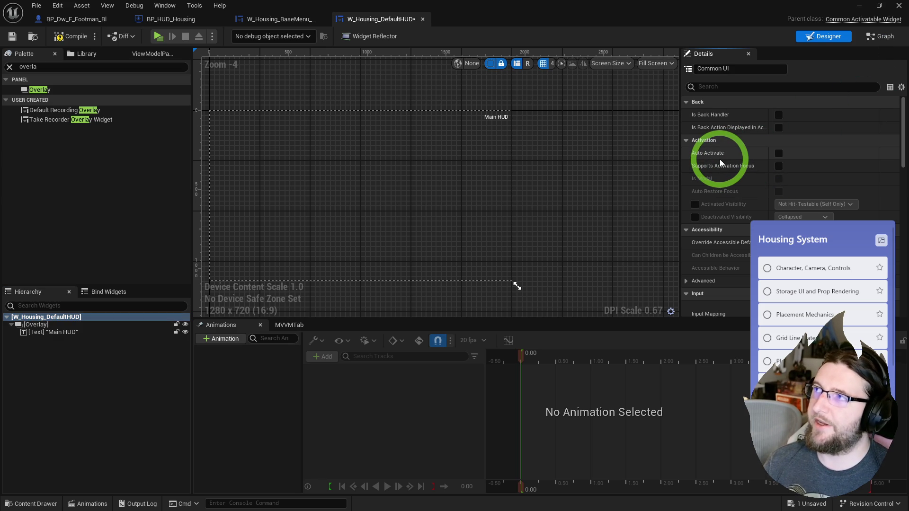
scroll(757, 204, "down", 5)
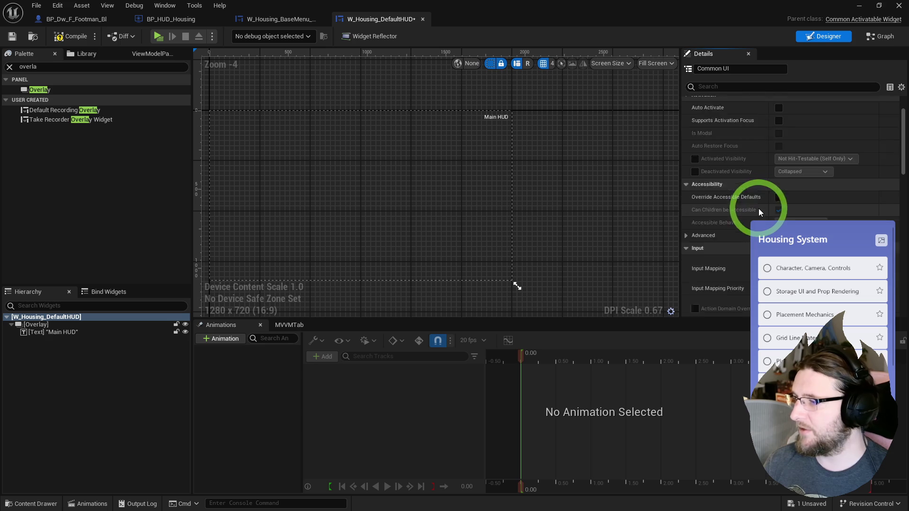
scroll(749, 207, "up", 1)
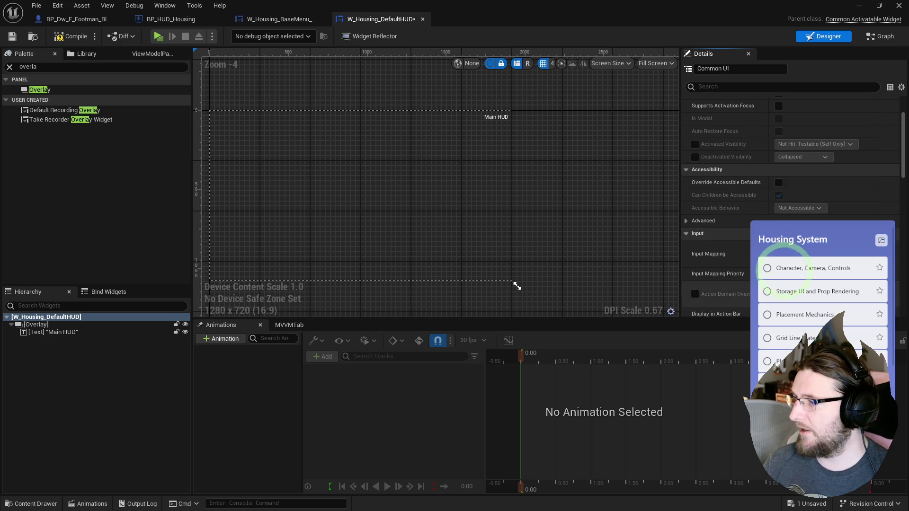
left_click(686, 234)
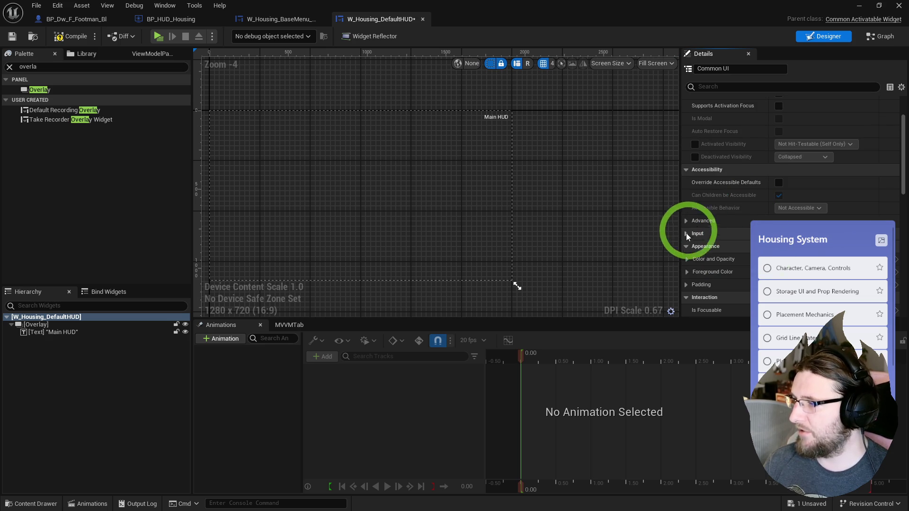
left_click(689, 171)
left_click(686, 196)
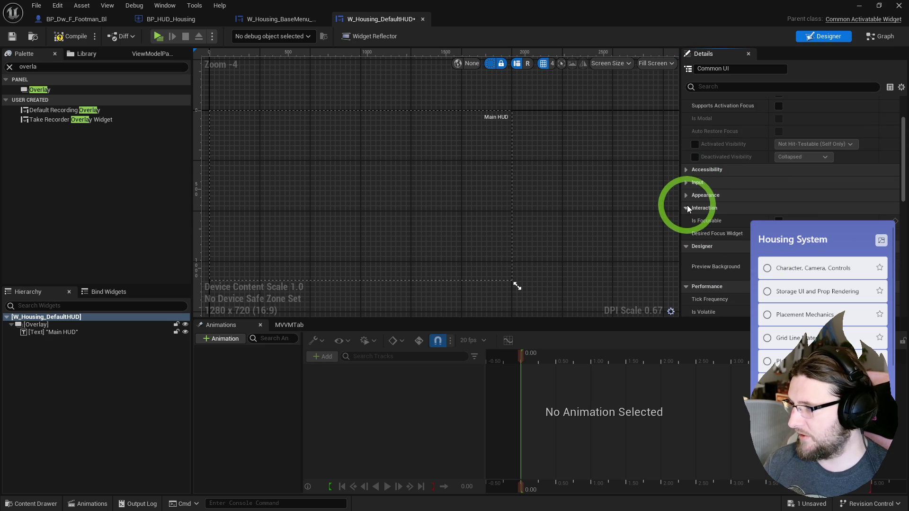
left_click(684, 207)
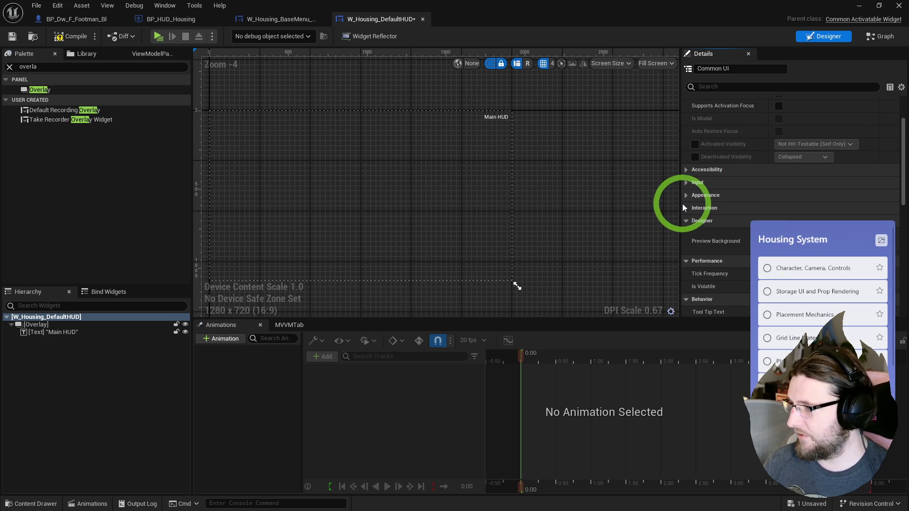
left_click(686, 220)
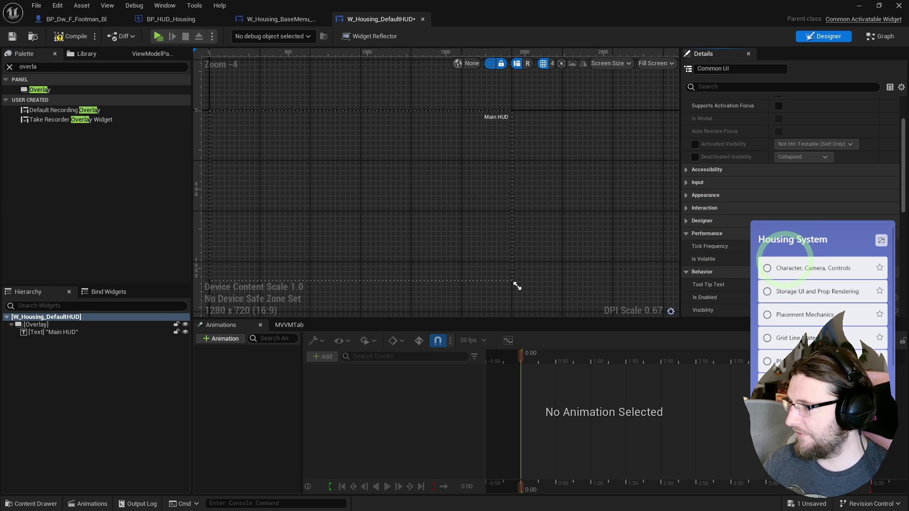
left_click(678, 232)
Show the widget's Graph view with the overridable functions list.
left_click(898, 5)
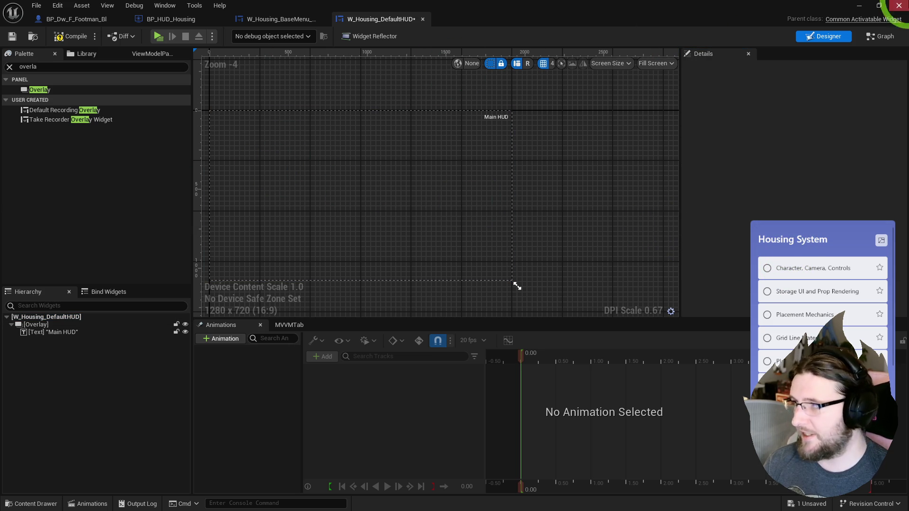
left_click(885, 36)
left_click(246, 146)
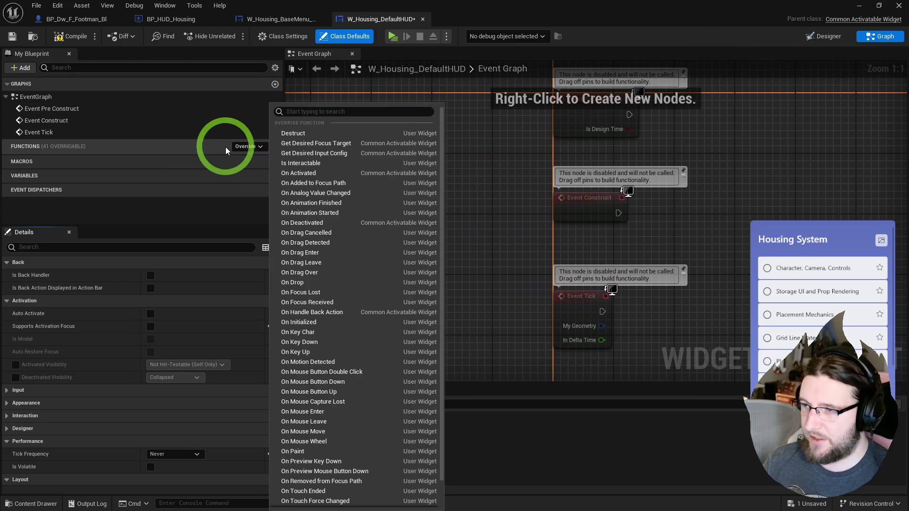
Override Get Desired Input Config and feed its Return Value from a Make UIInputConfig node.
left_click(315, 153)
mouse_move(541, 184)
left_mouse_down()
mouse_move(558, 203)
mouse_move(518, 235)
left_mouse_up()
key("Return")
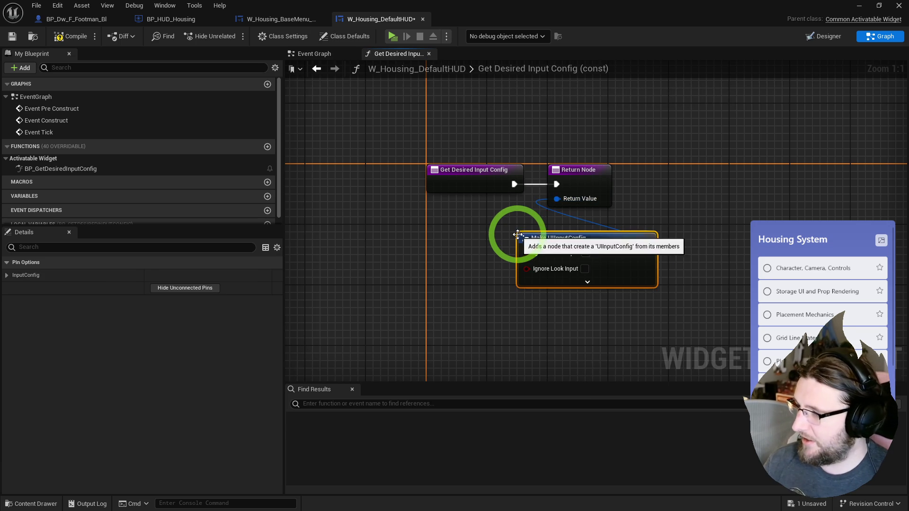
mouse_move(582, 240)
left_mouse_down()
mouse_move(492, 228)
mouse_move(510, 226)
left_mouse_up()
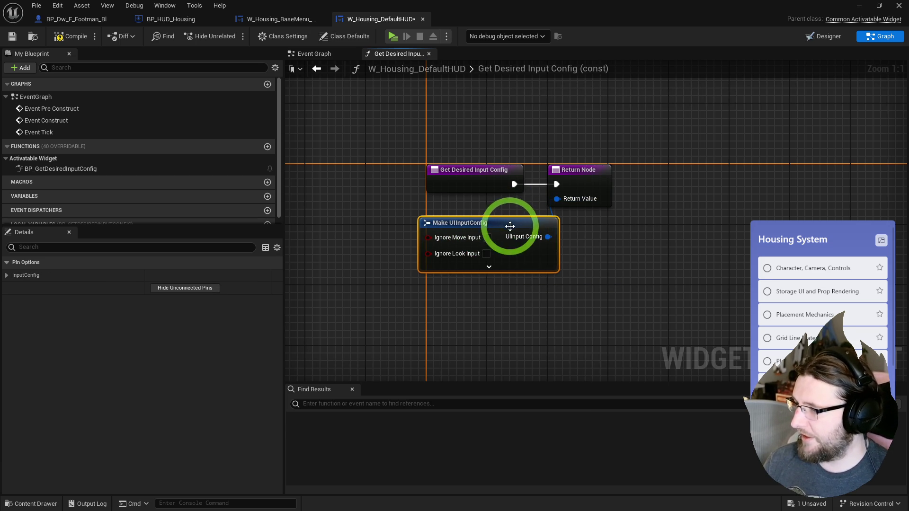
left_click(489, 268)
left_click_drag(621, 184, 667, 176)
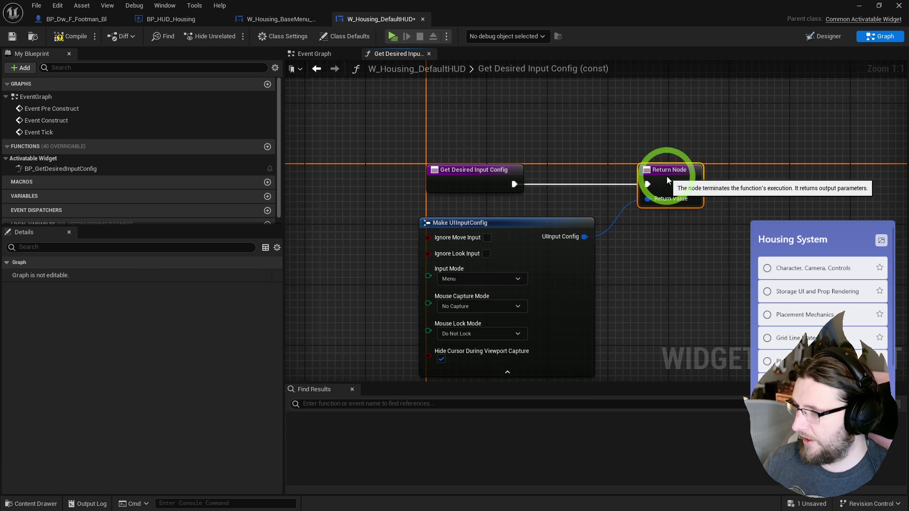
left_click_drag(483, 275, 498, 275)
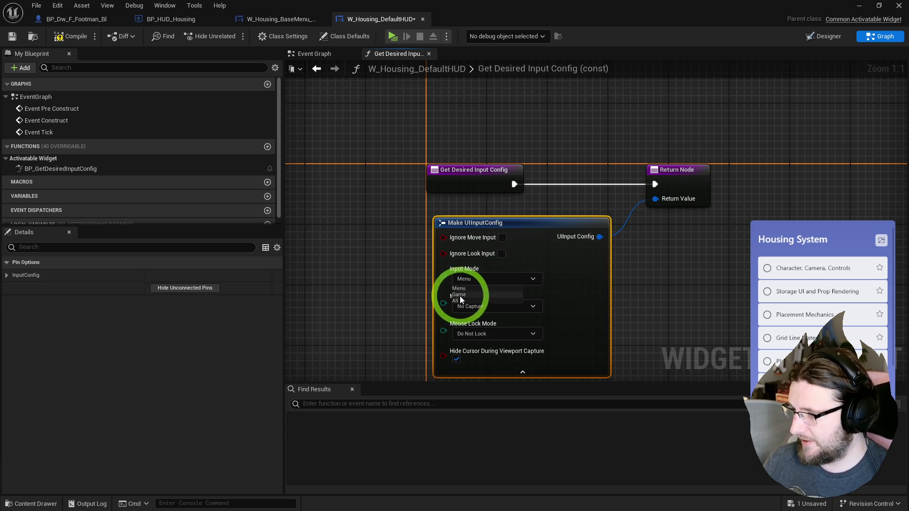
left_click_drag(377, 312, 389, 263)
Set Input Mode All, Capture Permanently, Lock Always, and hide cursor during capture.
left_click(472, 230)
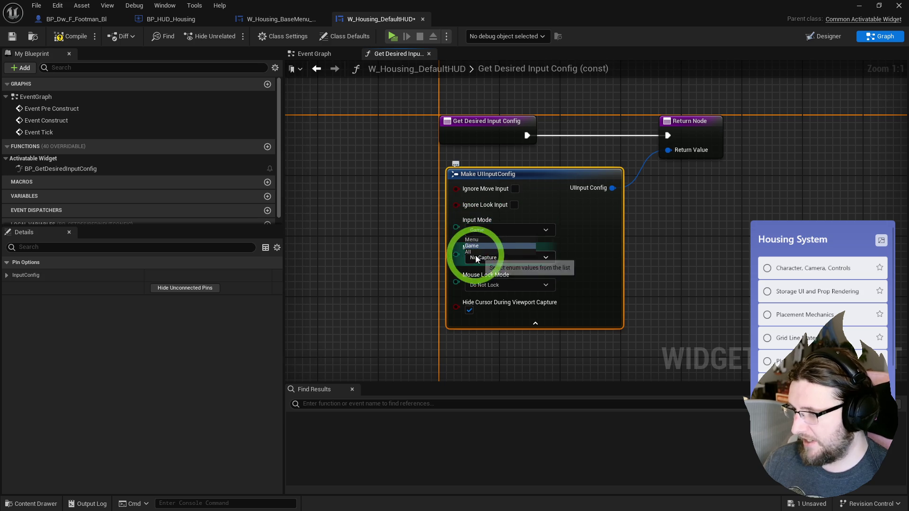
left_click(476, 231)
left_click(398, 284)
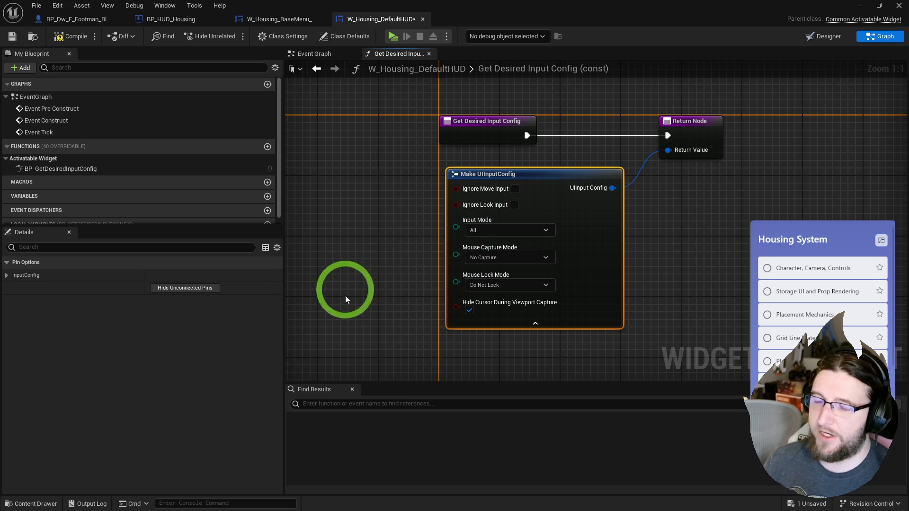
left_click_drag(368, 288, 360, 263)
left_click(476, 232)
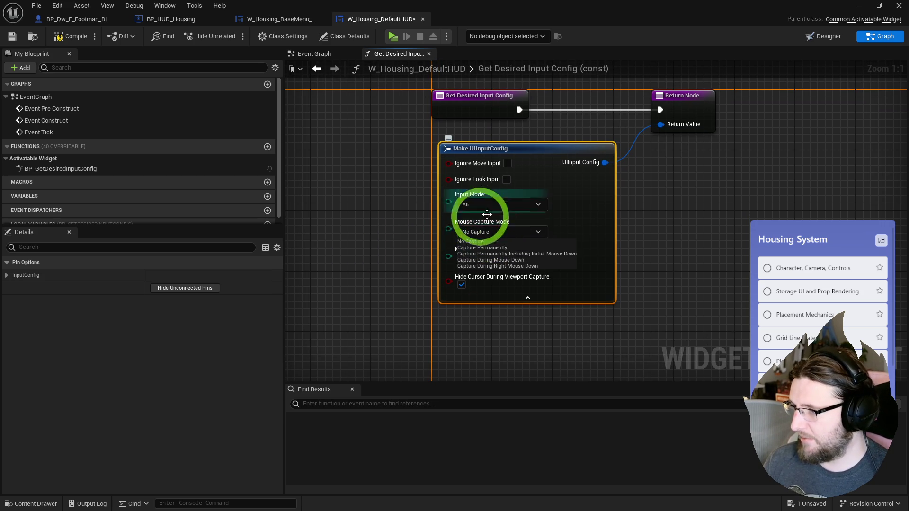
left_click(485, 248)
left_click(483, 260)
left_click(471, 282)
left_click(461, 286)
left_click(494, 300)
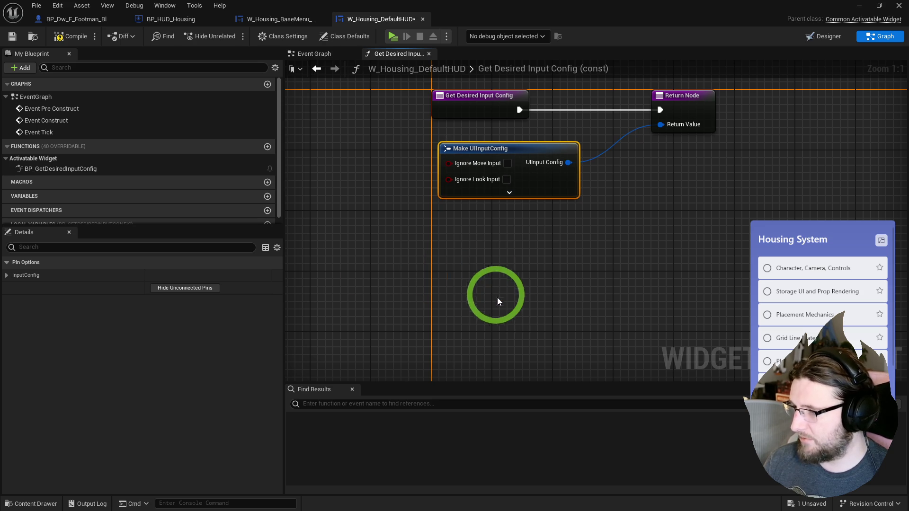
Compile and save DefaultHUD, then show BP_HUD_Housing's event graph.
left_click(94, 39)
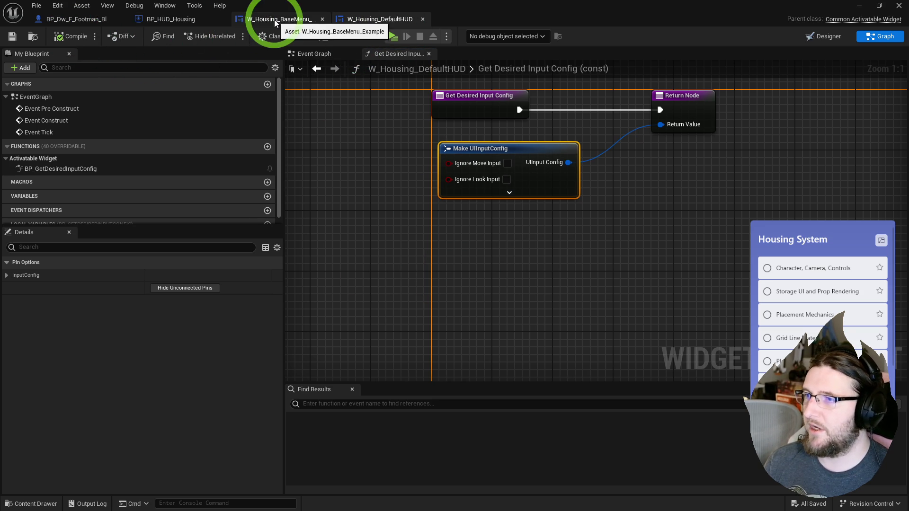
left_click(166, 25)
left_click(353, 52)
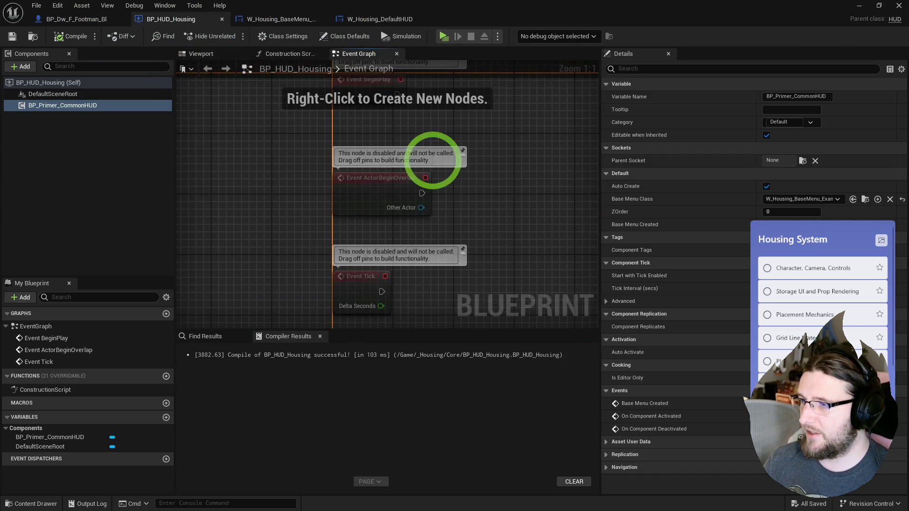
Delete the default event nodes and add a Base Menu Created event for BP_Primer_CommonHUD.
key("ctrl+a")
key("Delete")
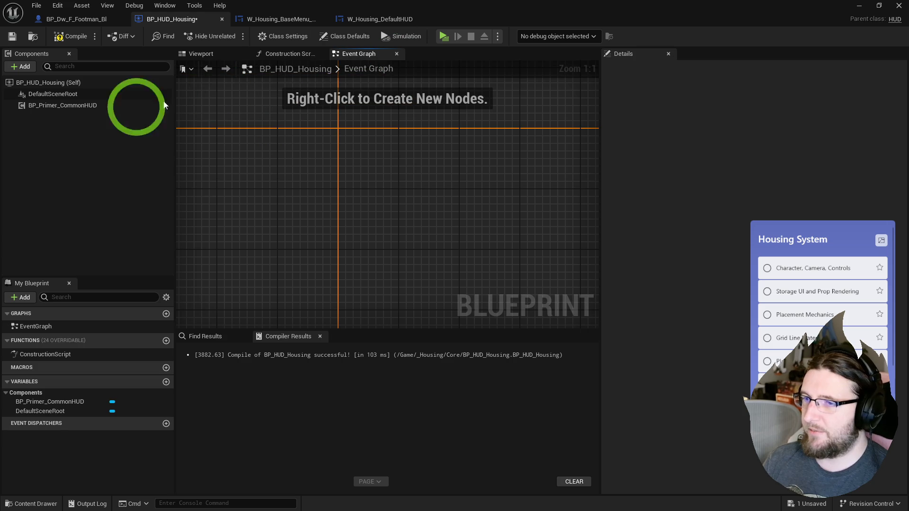
left_click(64, 109)
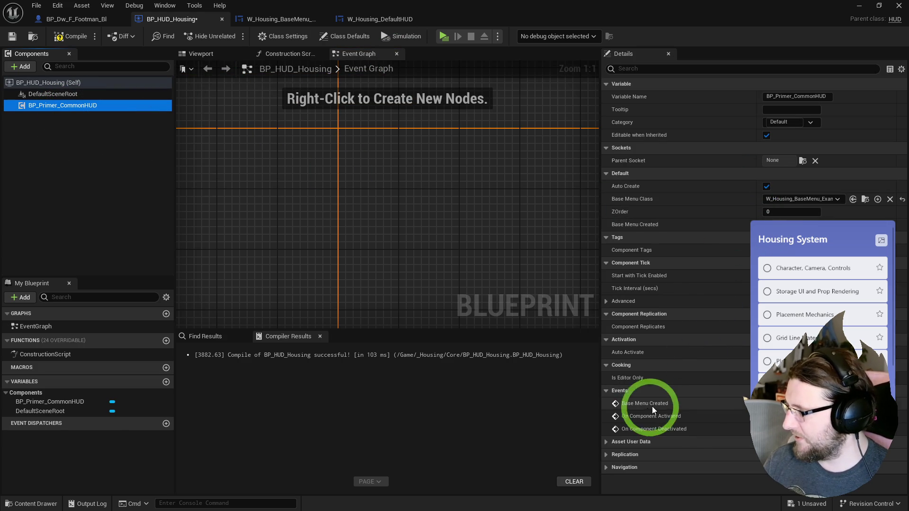
left_click(760, 404)
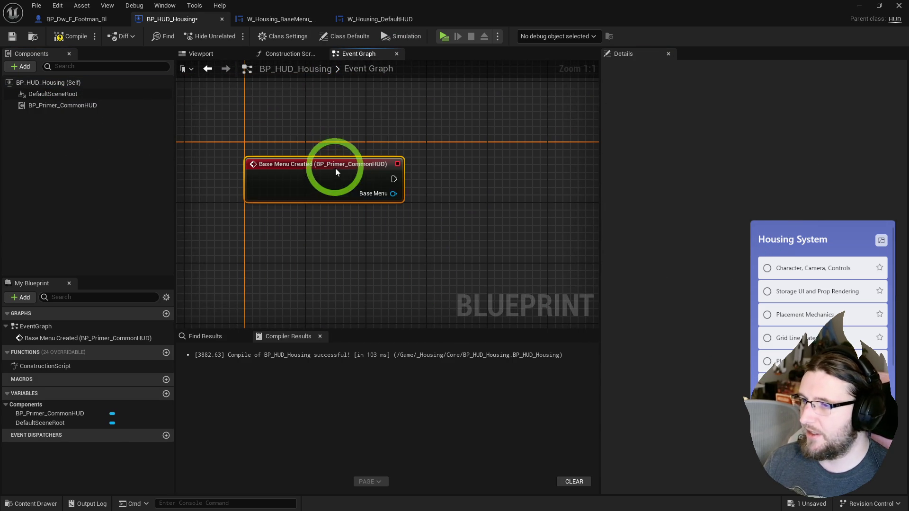
left_click(385, 216)
Search the graph actions for 'requestscre', then 'screen'.
right_click(385, 215)
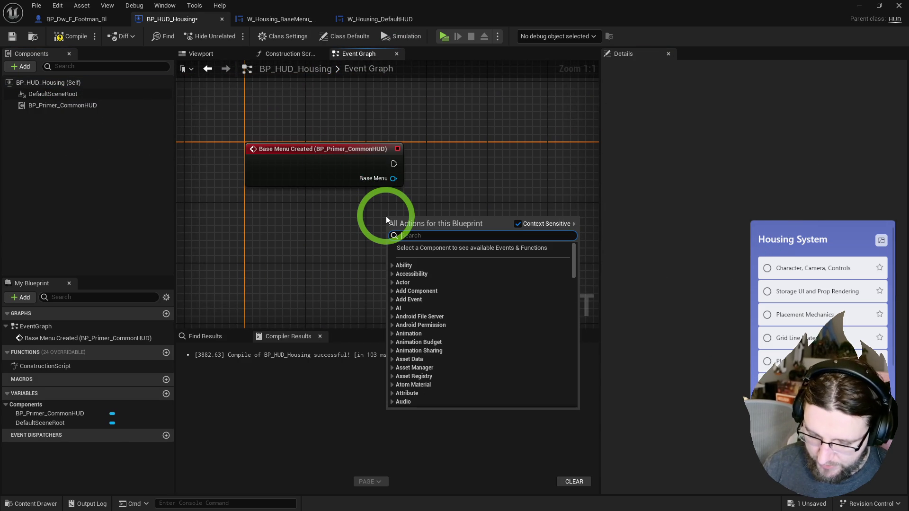
type("request")
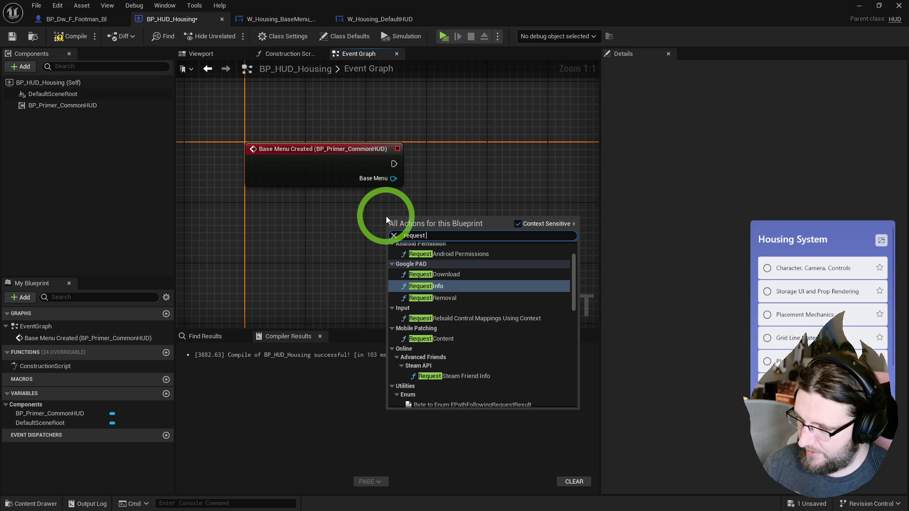
type("scre")
key("ctrl+a")
type("screen")
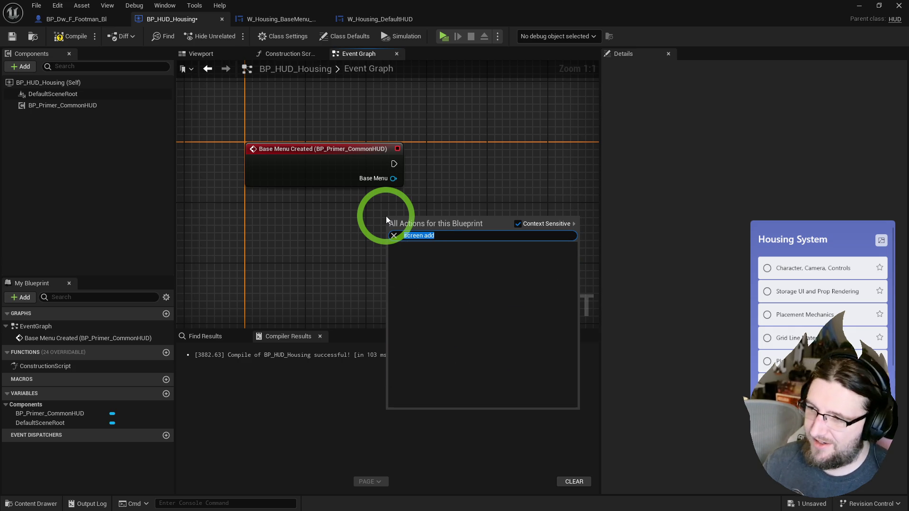
Open BP_HUD_Bleak from the _BLEAK Core folder to review its Push Screen to Stack setup.
key("ctrl+space")
left_click(37, 317)
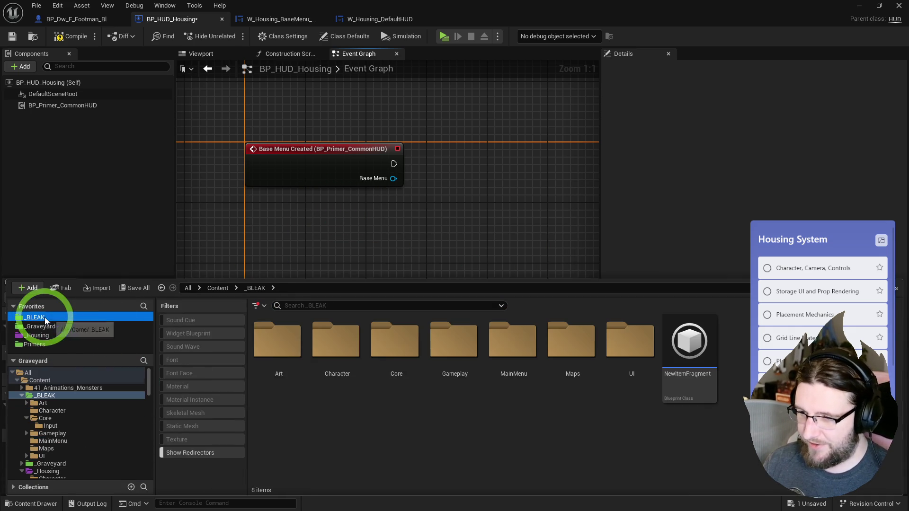
double_click(400, 351)
left_click(328, 325)
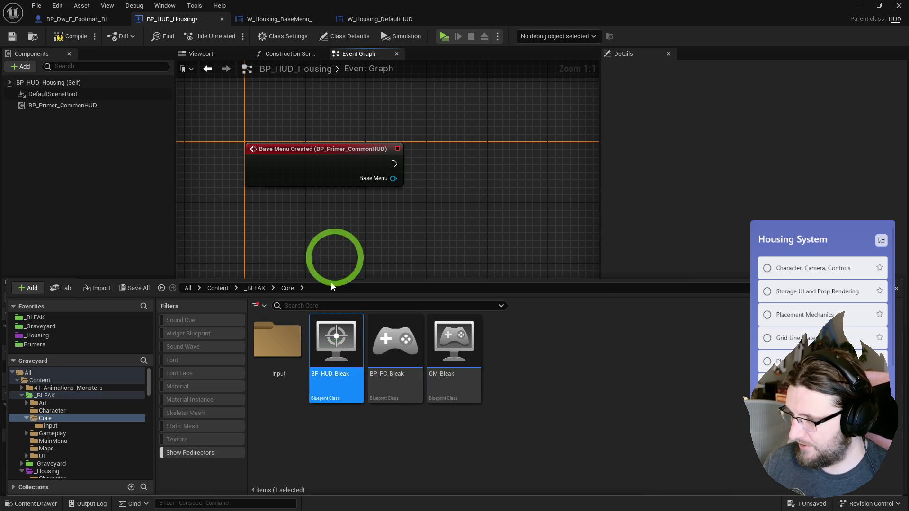
left_click(352, 157)
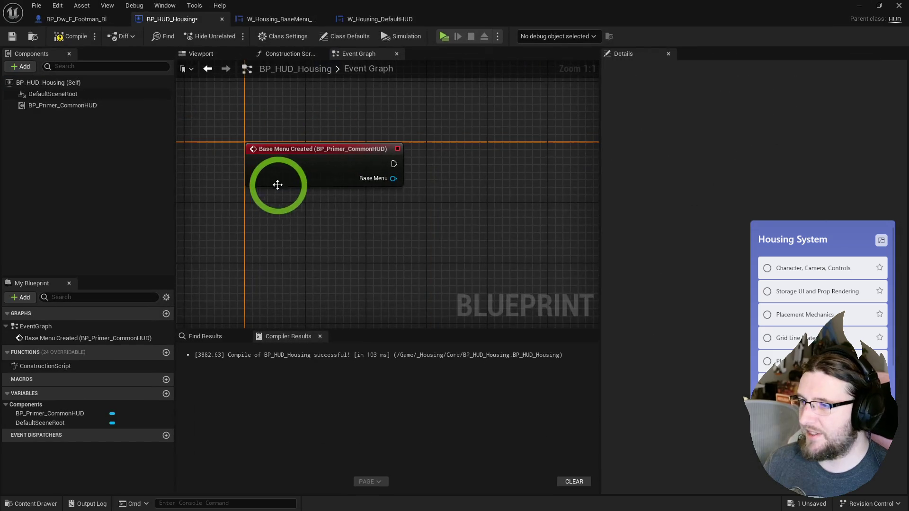
right_click(442, 207)
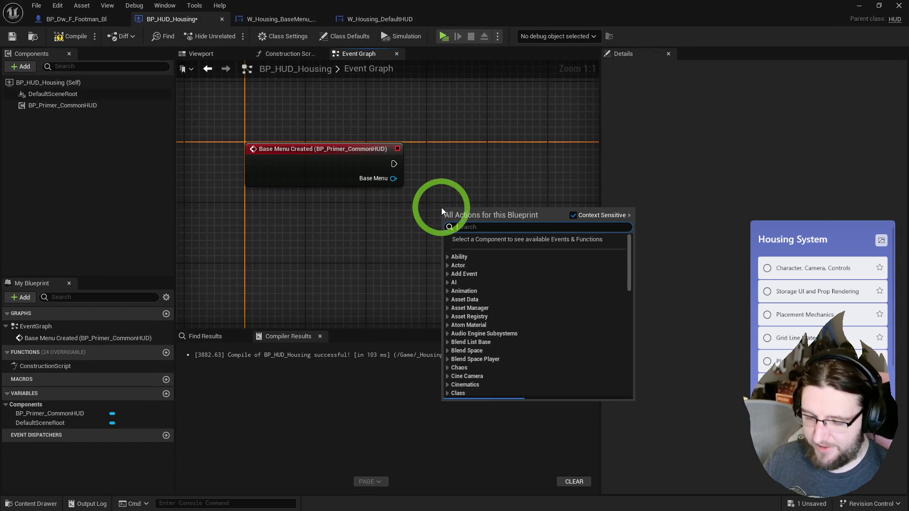
Add a 'push screen to' node and set its Screen Tag to UI.Stack.Menu.
type("push screen to")
key("Return")
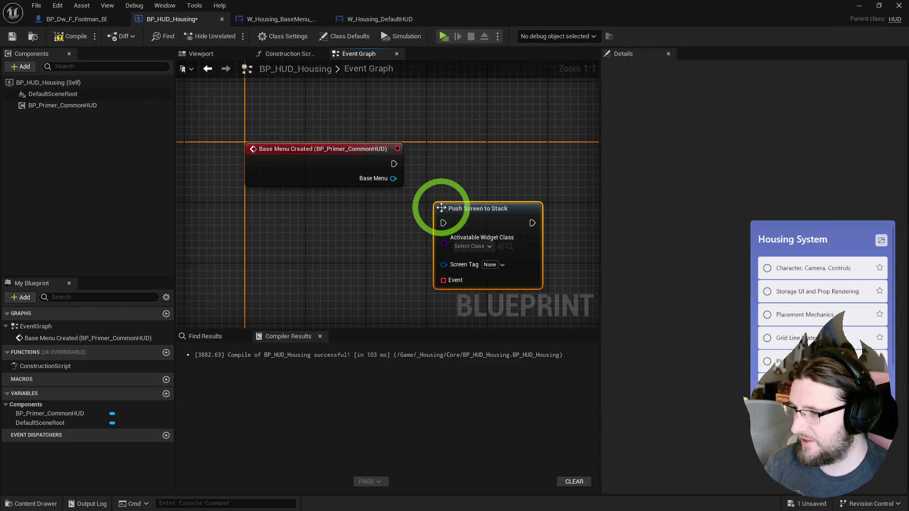
left_click(492, 265)
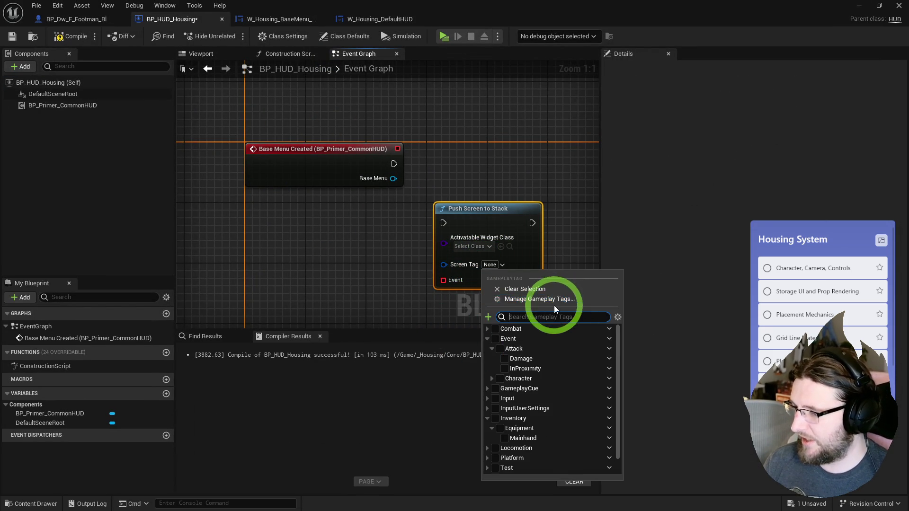
left_click(500, 275)
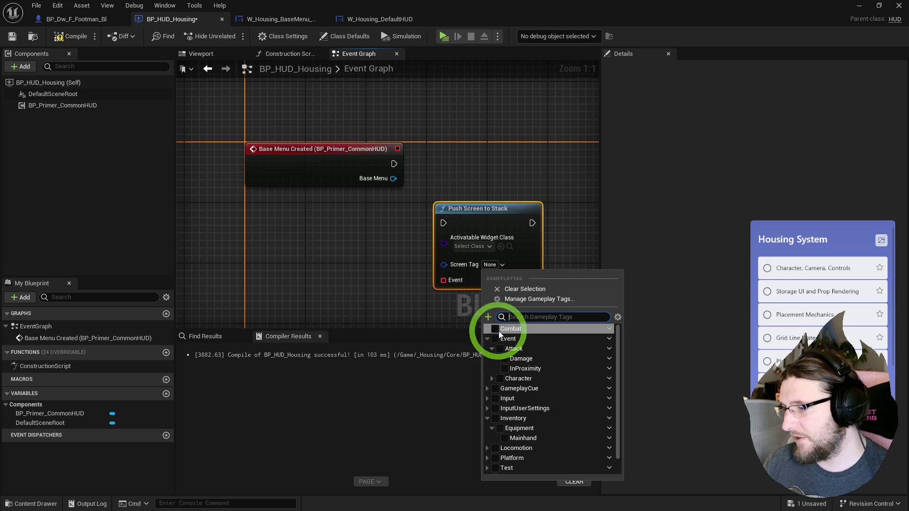
scroll(501, 411, "down", 1)
scroll(508, 447, "down", 1)
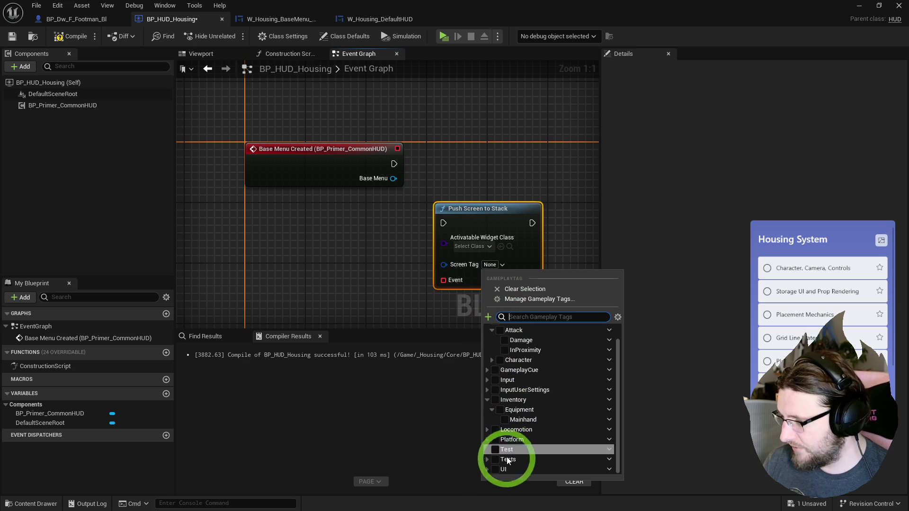
left_click(491, 470)
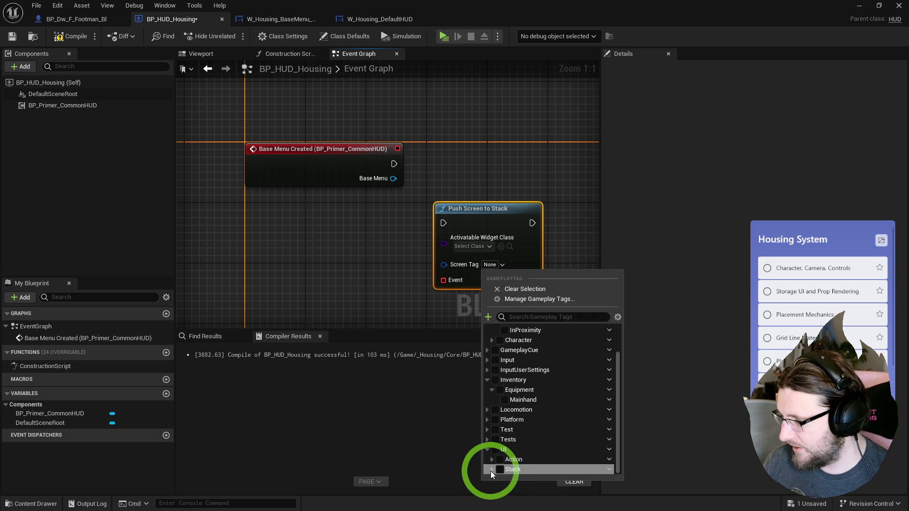
scroll(490, 473, "down", 2)
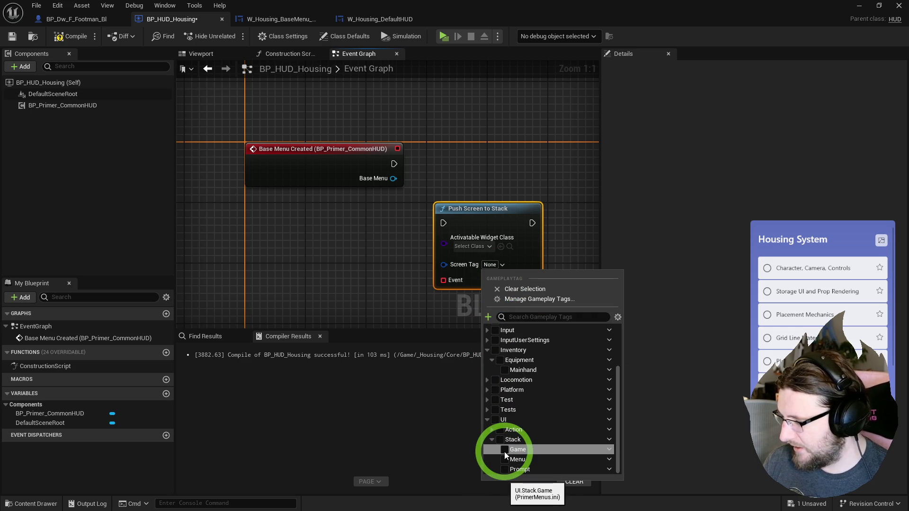
left_click(504, 459)
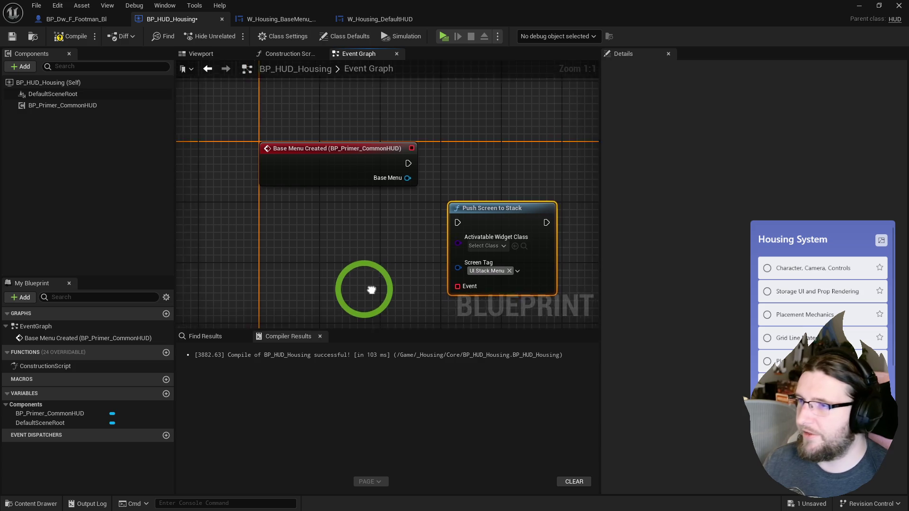
left_click(388, 19)
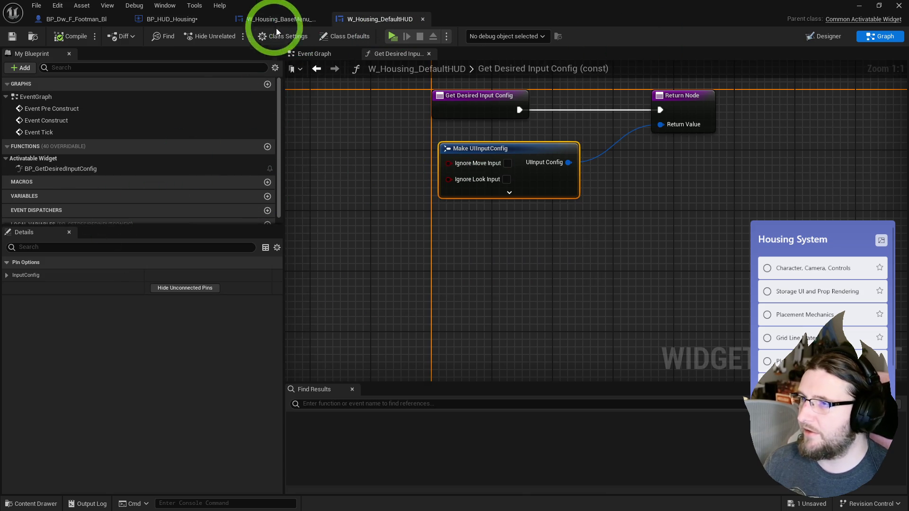
Check the MainStack widget's stack tag in W_Housing_BaseMenu_Example, then return to BP_HUD_Housing.
left_click(266, 19)
left_click(45, 340)
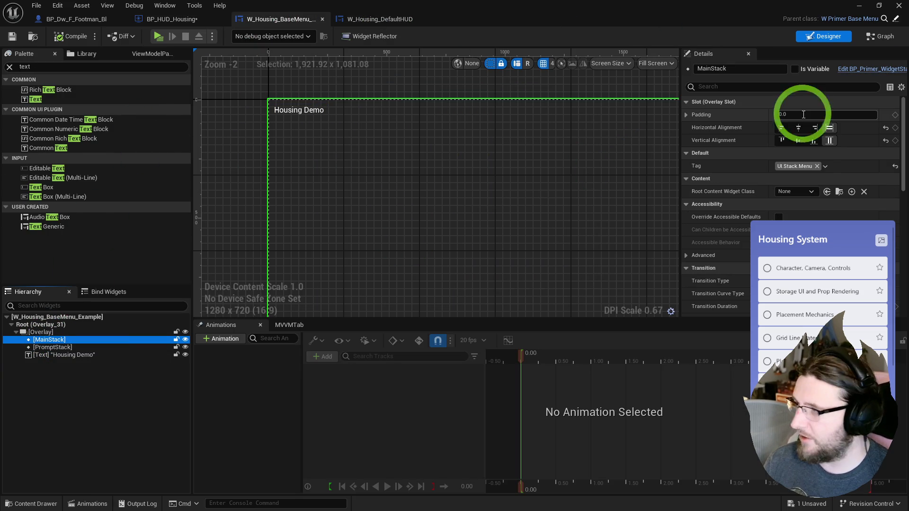
left_click(367, 19)
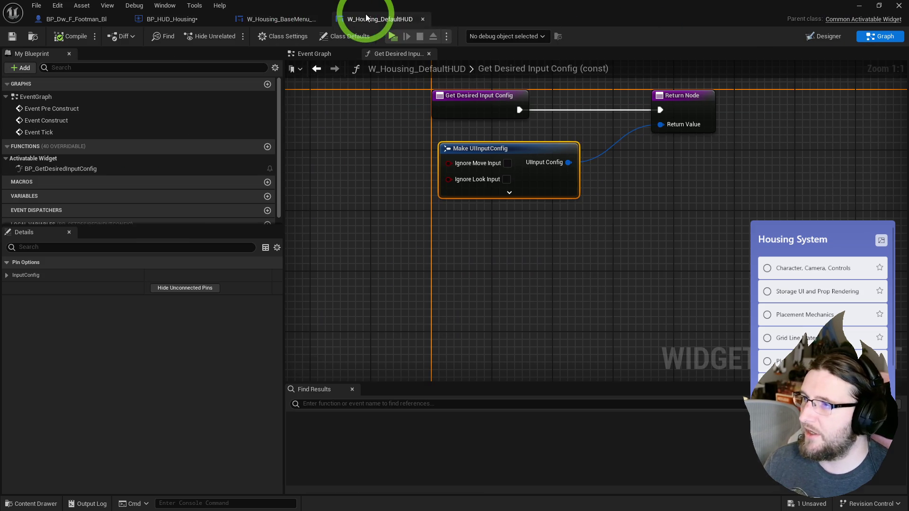
left_click(164, 18)
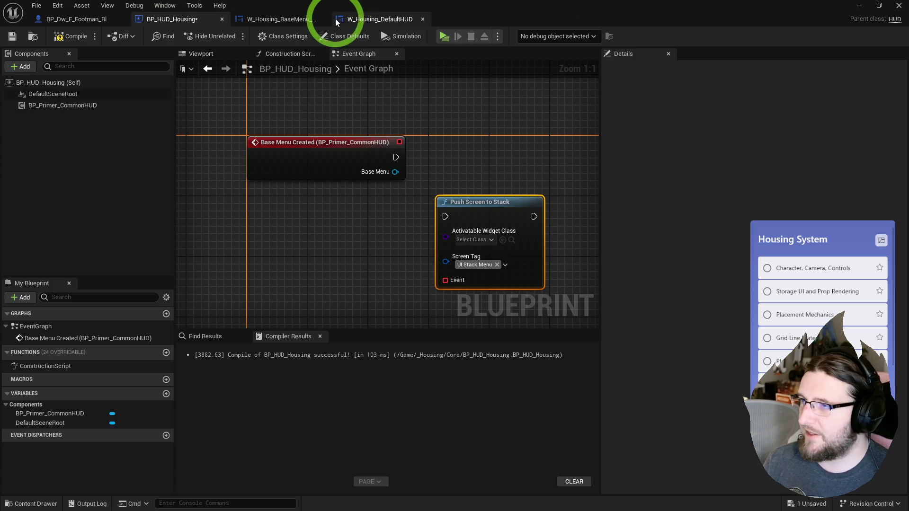
left_click(357, 20)
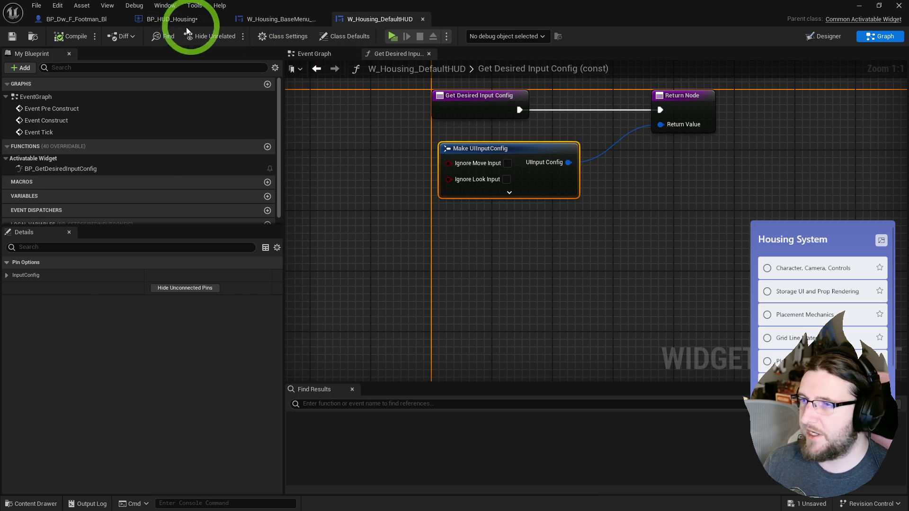
left_click(254, 21)
left_click(154, 18)
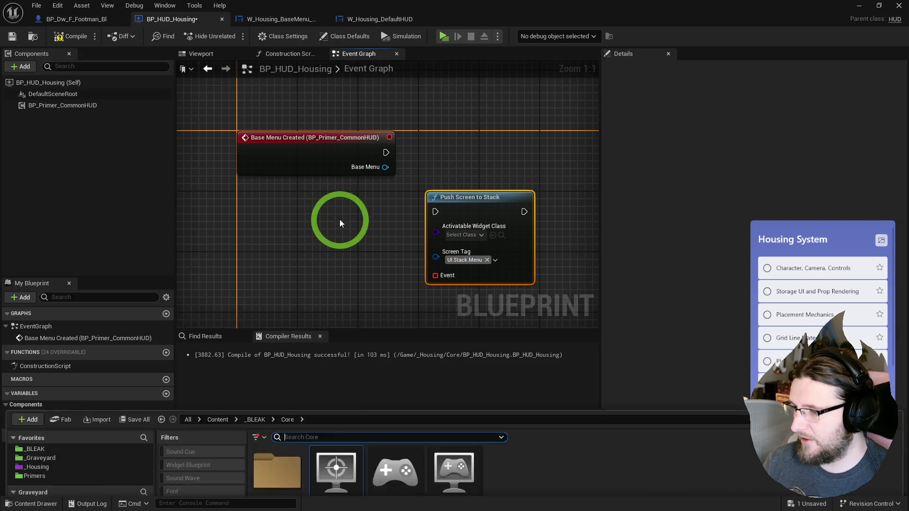
Set Push Screen to Stack's widget class to W_Housing_DefaultHUD from _Housing/UI.
key("ctrl+space")
left_click(40, 334)
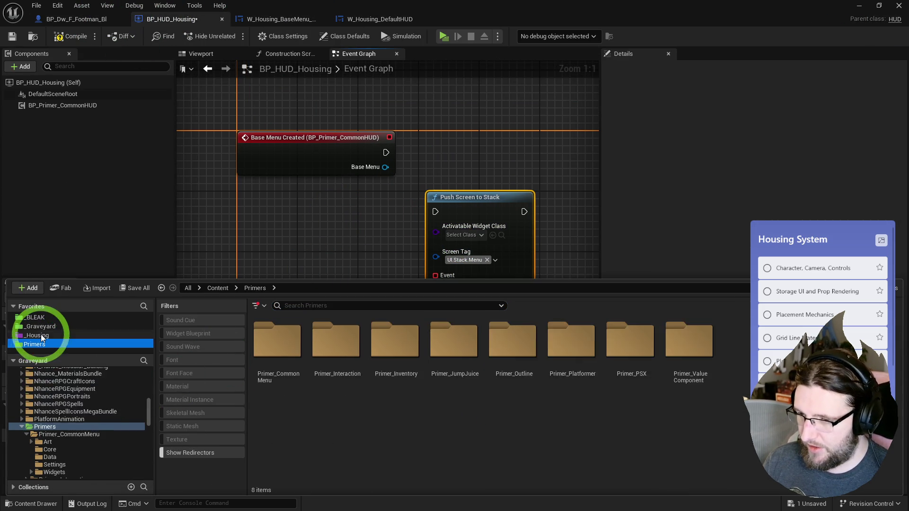
double_click(396, 339)
left_click(345, 355)
left_click(463, 264)
left_click(488, 182)
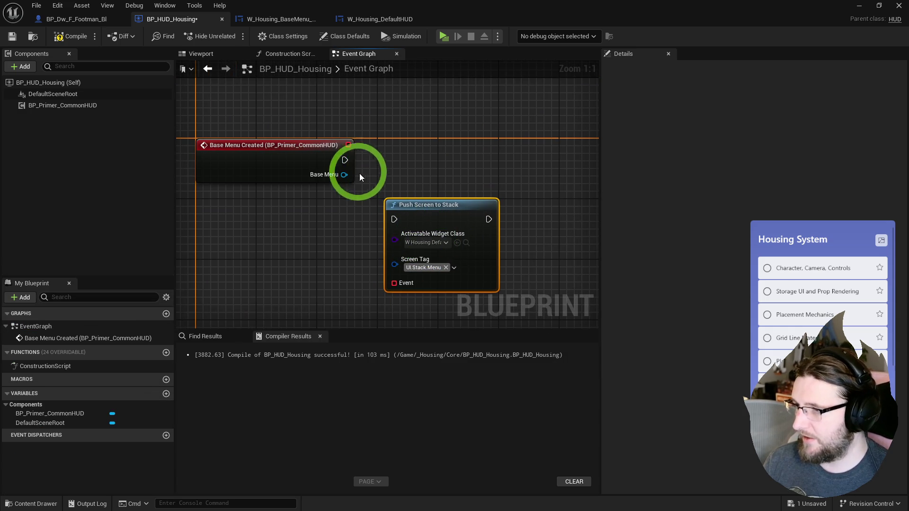
mouse_move(404, 228)
left_mouse_down()
mouse_move(425, 166)
mouse_move(314, 253)
left_mouse_up()
Bind a custom event OnMainWidgetPushed with a Cast To W_Housing_DefaultHUD on its widget.
type("custom")
key("Return")
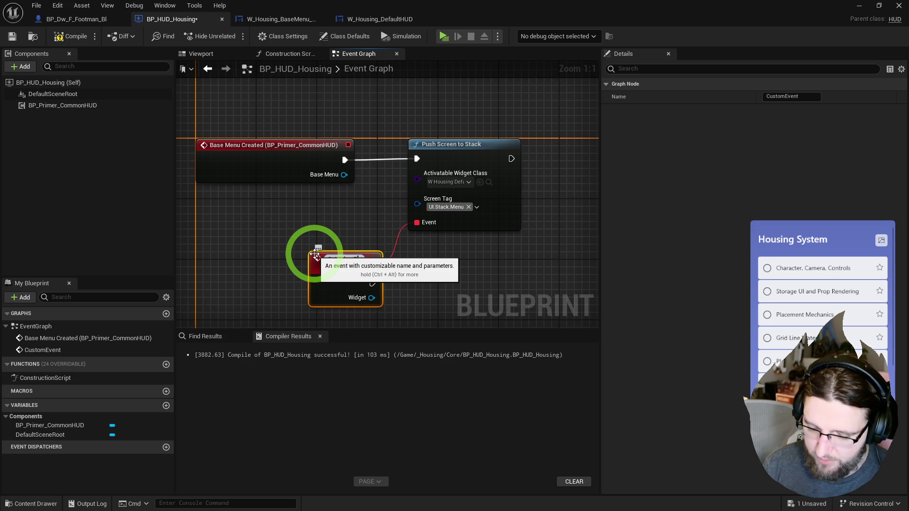
type("OnWidgetPushed")
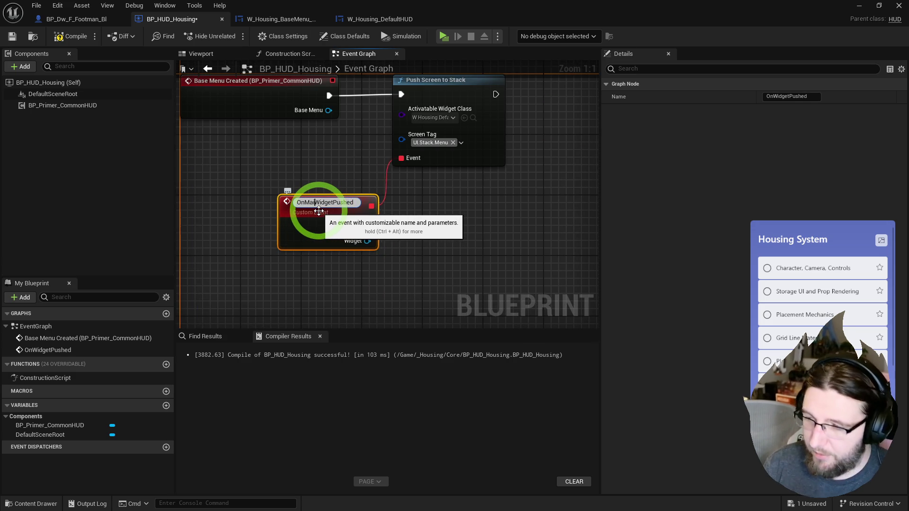
type("n")
left_click(354, 237)
left_click_drag(384, 256, 387, 258)
type("cast")
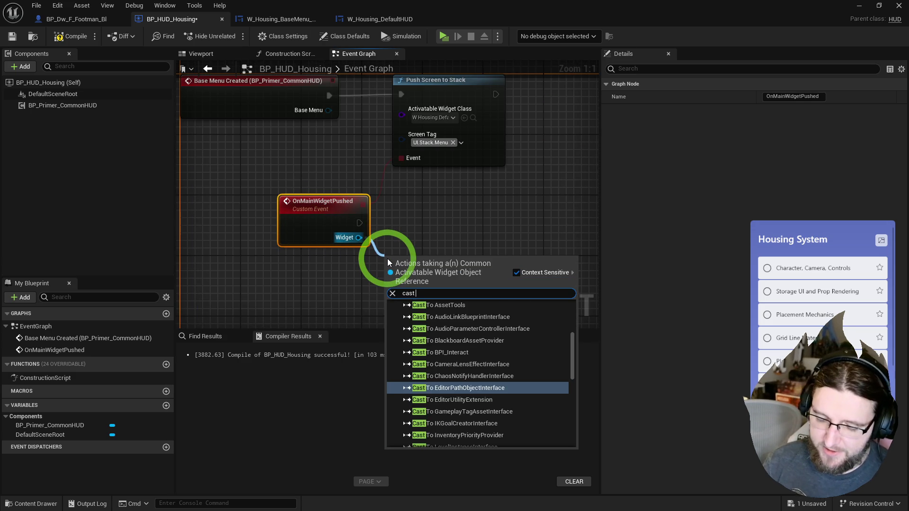
type(" hou")
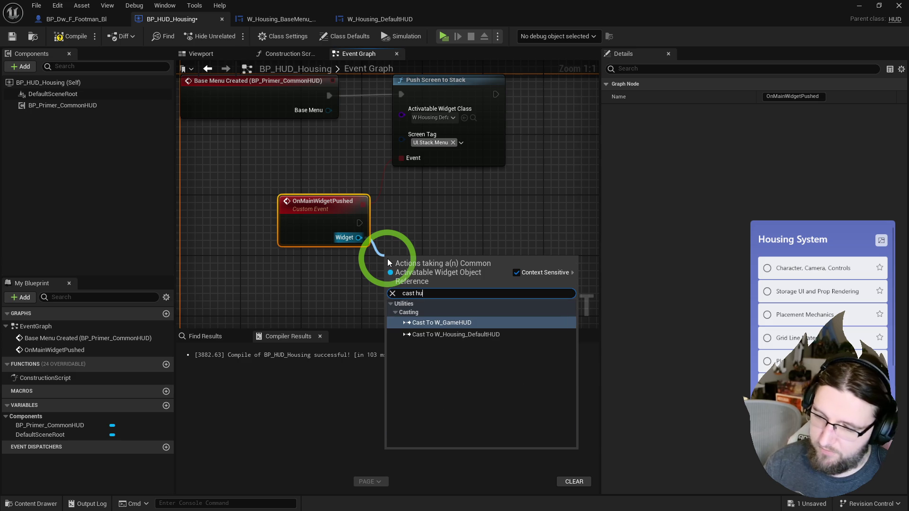
key("Down")
key("Return")
Delete the trial custom event and cast nodes, then play the level to test.
left_click_drag(387, 259, 403, 214)
left_click(423, 286)
left_click_drag(423, 287, 276, 209)
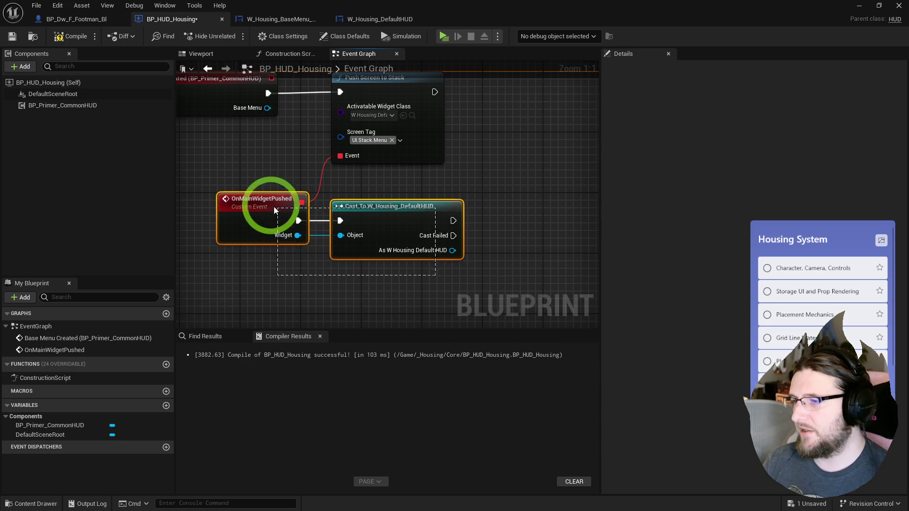
key("Delete")
left_click(444, 36)
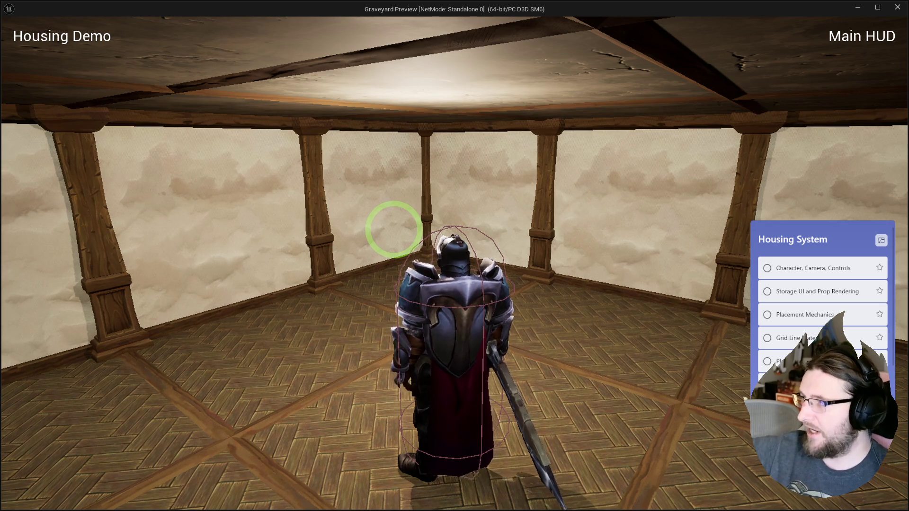
key("Escape")
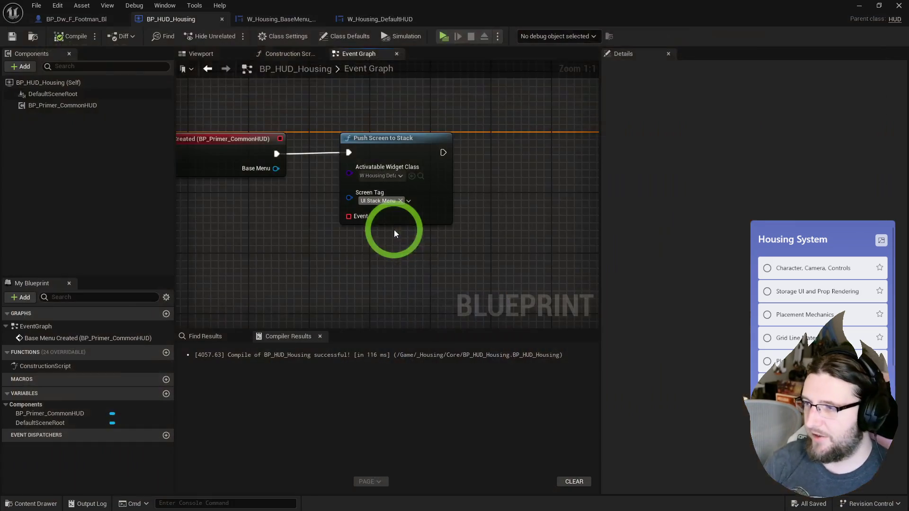
Add a Delay of 6 seconds after Push Screen to Stack and compile.
key("ctrl+v")
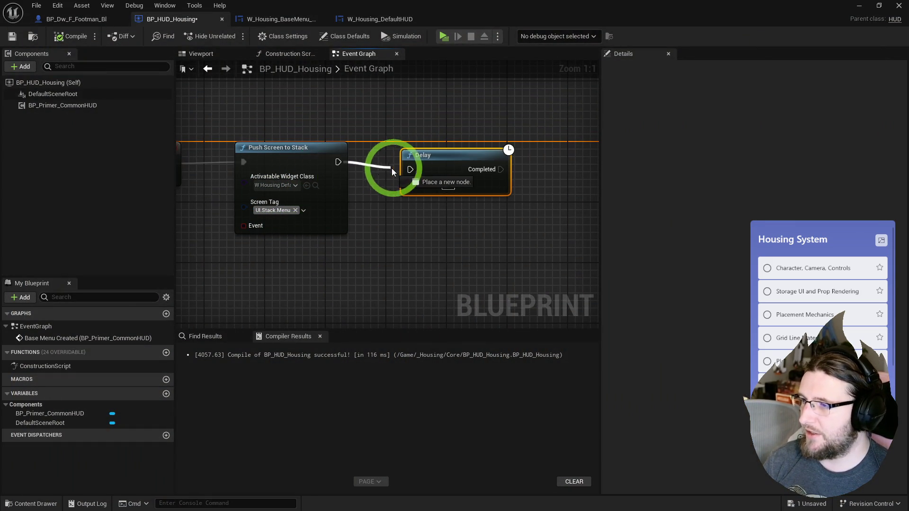
left_click_drag(430, 155, 415, 147)
left_click(430, 177)
type("6")
key("Return")
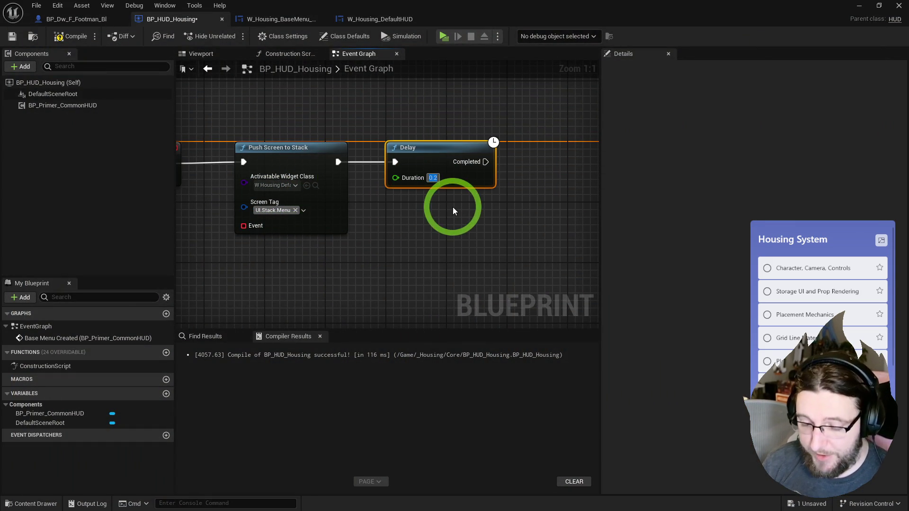
left_click(71, 36)
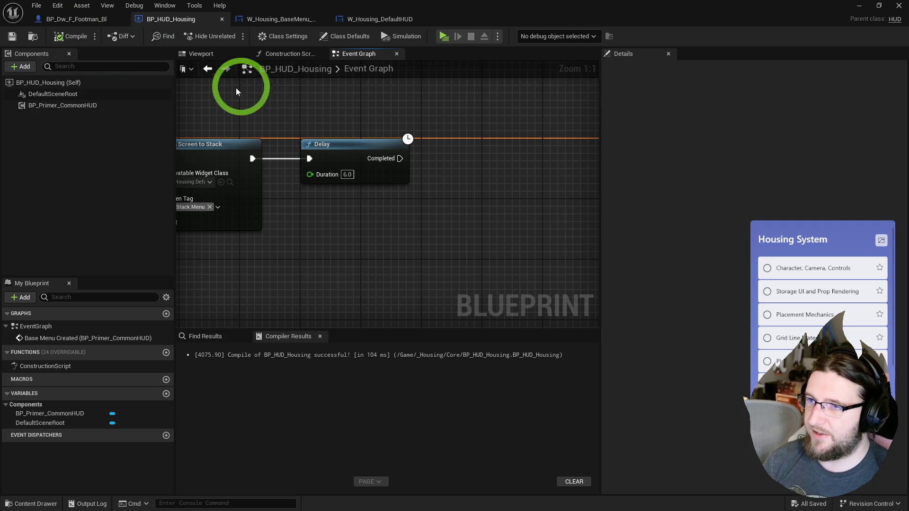
Add a second Push Screen to Stack off the Delay's Completed output.
left_click_drag(443, 147, 337, 151)
mouse_move(413, 154)
left_mouse_down()
mouse_move(402, 159)
mouse_move(432, 110)
left_mouse_up()
left_click_drag(432, 215, 349, 264)
key("ctrl+v")
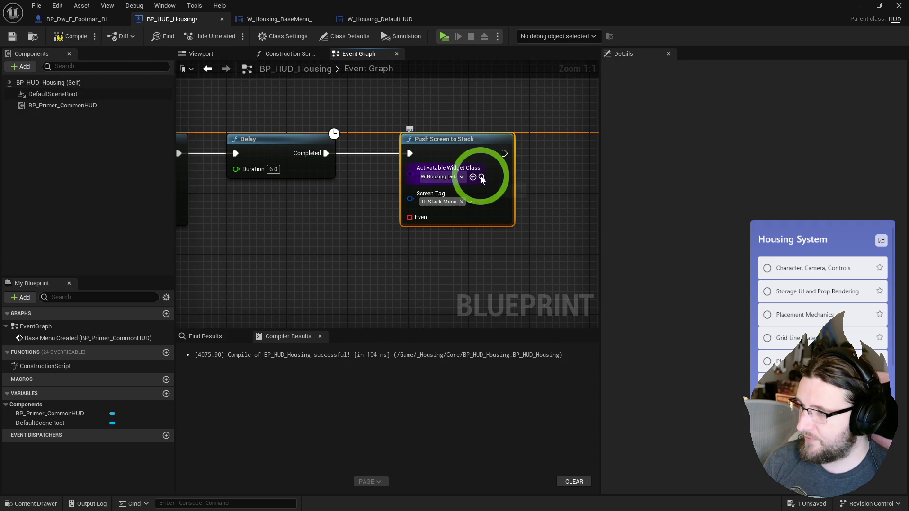
Duplicate W_Housing_DefaultHUD as W_Housing_DefaultHUD1 and open the copy.
left_click(482, 177)
left_click(317, 345)
key("ctrl+d")
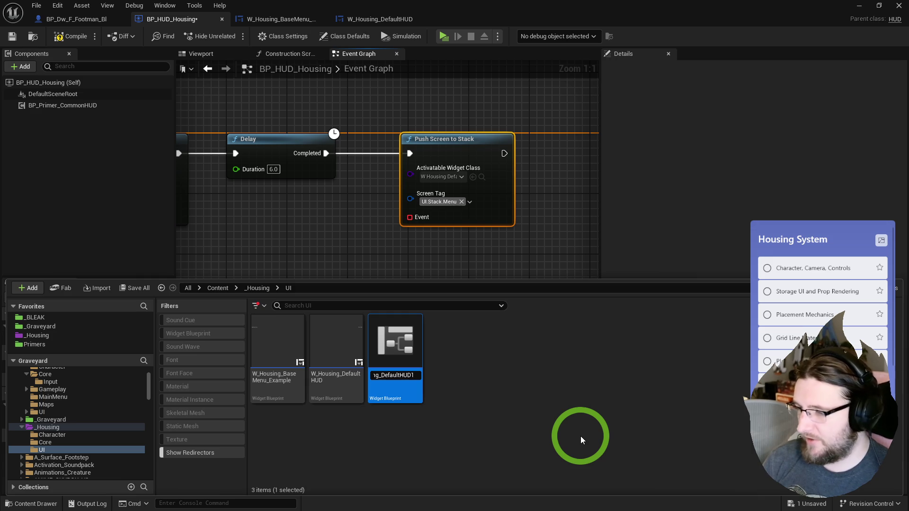
key("Return")
double_click(401, 336)
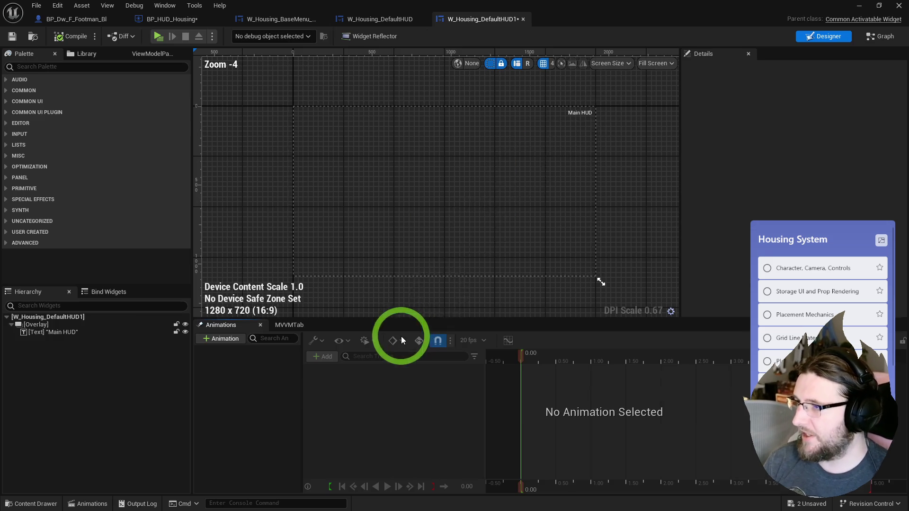
Change the copied HUD text label from 'Main HUD' to 'Test' and save W_Housing_DefaultHUD1.
left_click(585, 116)
left_click(800, 165)
type("Test")
key("Return")
left_click(67, 36)
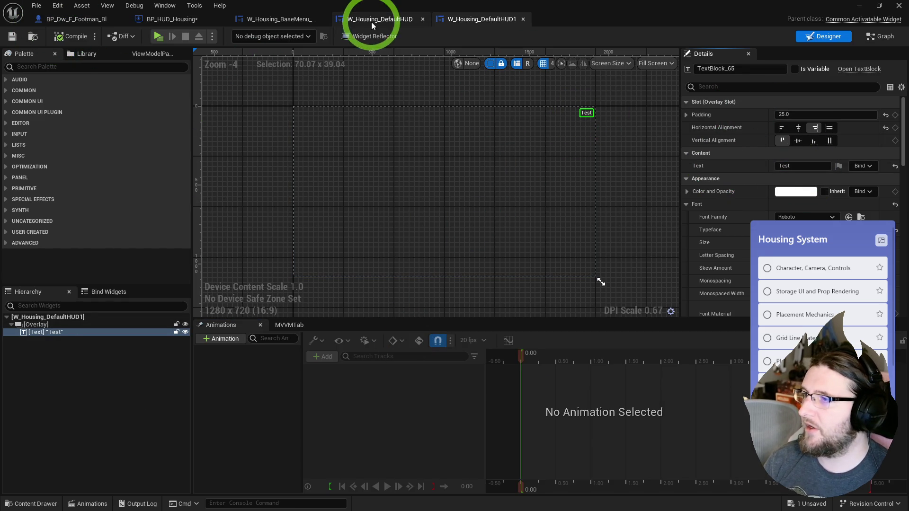
Go back to BP_HUD_Housing's event graph and open Push Screen to Stack's widget class dropdown.
left_click(374, 19)
left_click(262, 19)
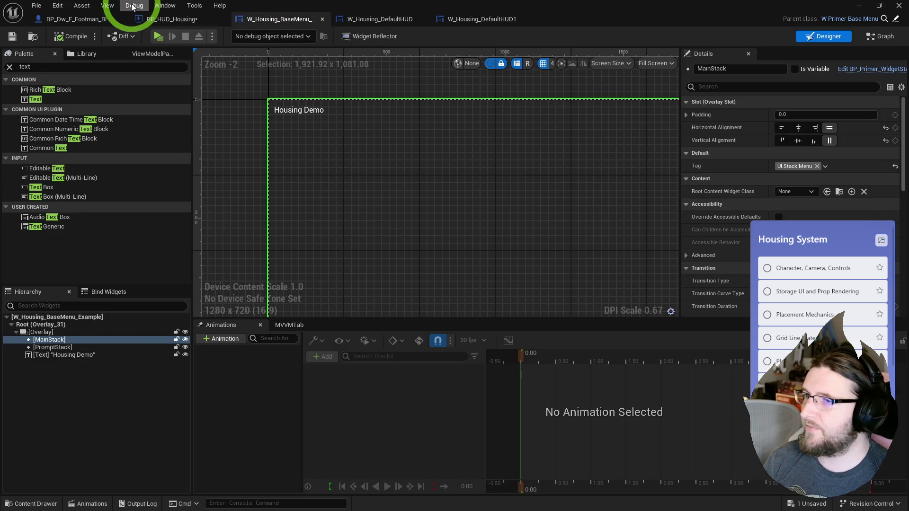
left_click(161, 19)
left_click(439, 175)
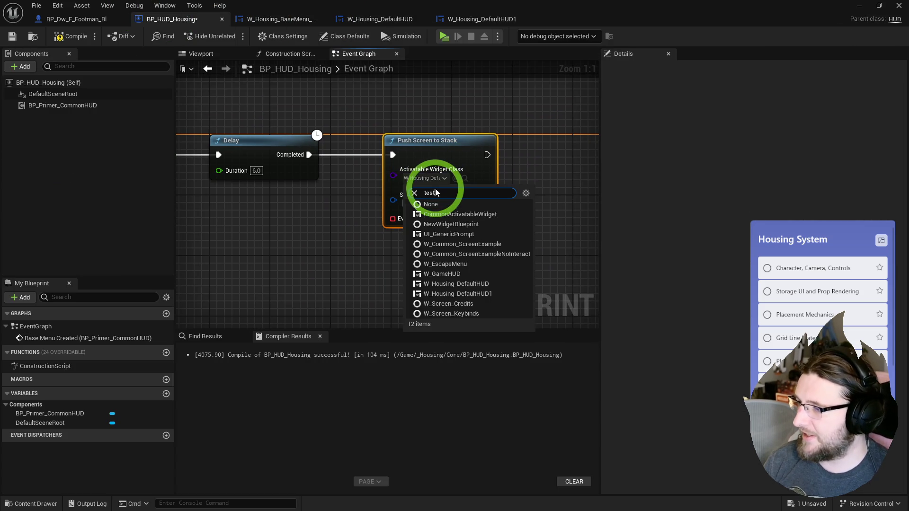
Search 'test' and pick the test widget class for Push Screen to Stack.
type("test")
left_click(372, 227)
left_click(426, 179)
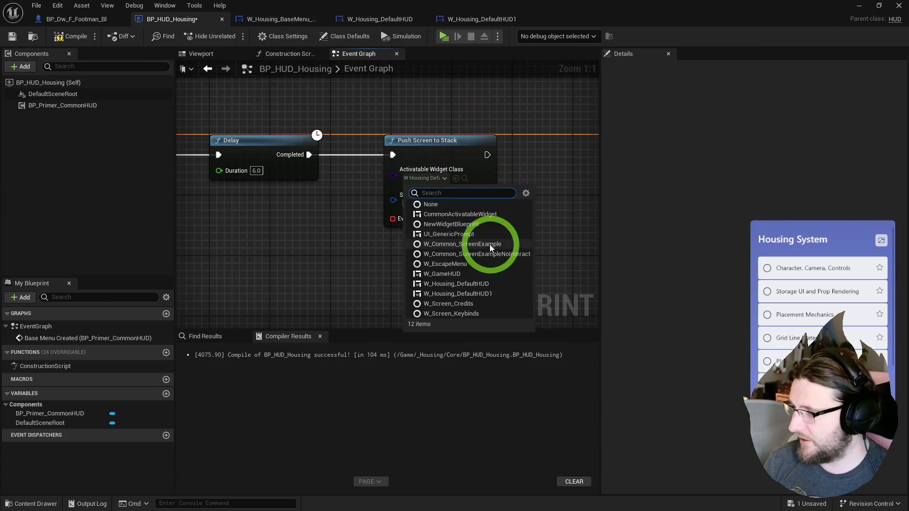
left_click(461, 180)
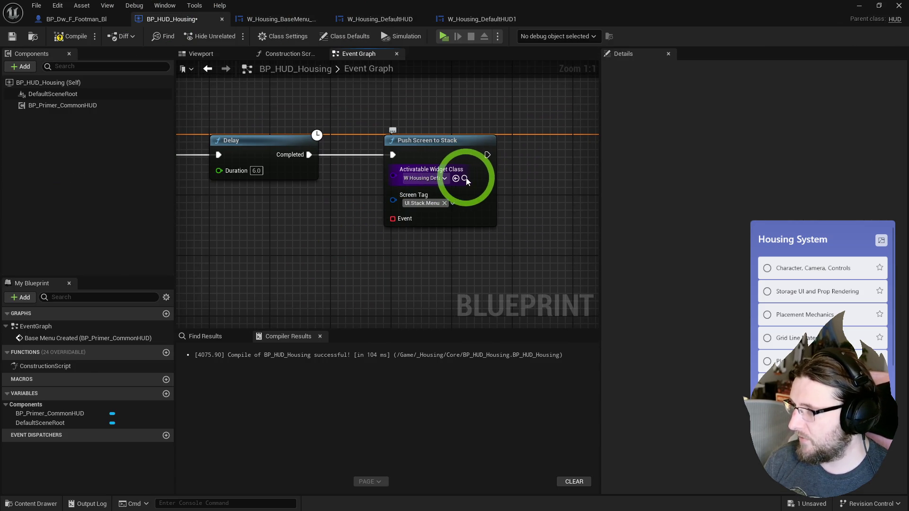
left_click(466, 178)
left_click(416, 360)
left_click(455, 178)
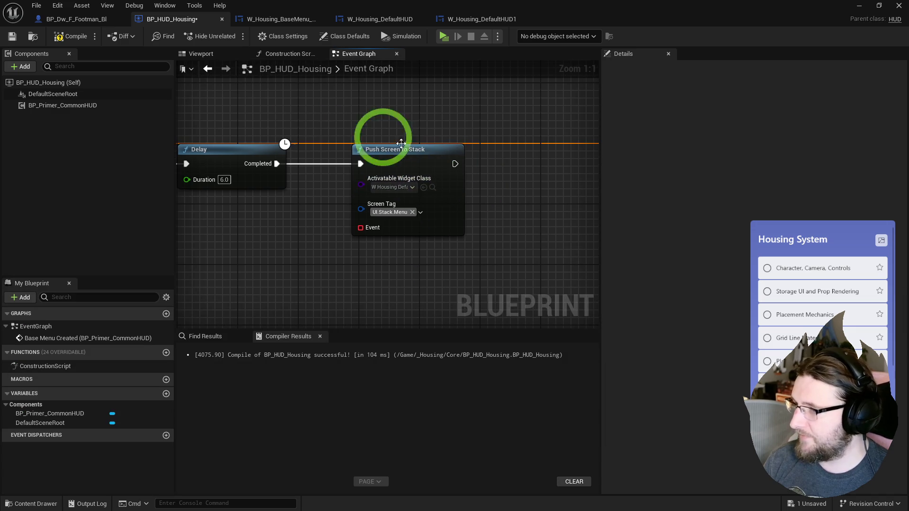
Duplicate the existing Delay node and place the copy after Push Screen to Stack.
left_click(223, 190)
key("ctrl+c")
key("ctrl+v")
left_click_drag(394, 164, 462, 151)
mouse_move(529, 166)
left_mouse_down()
mouse_move(436, 172)
mouse_move(482, 176)
left_mouse_up()
Add a Remove Widget from Stack node lined up with the Delay's Completed output.
type("create")
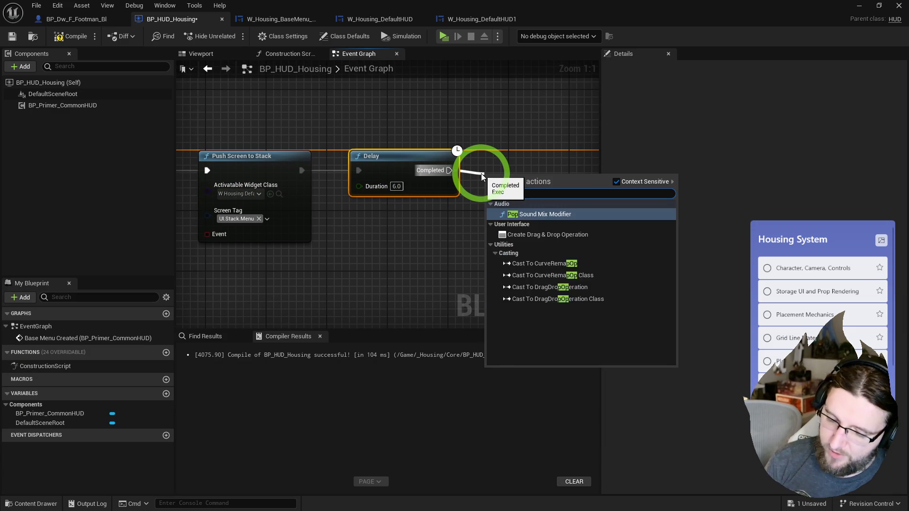
key("BackSpace")
key("BackSpace")
key("BackSpace")
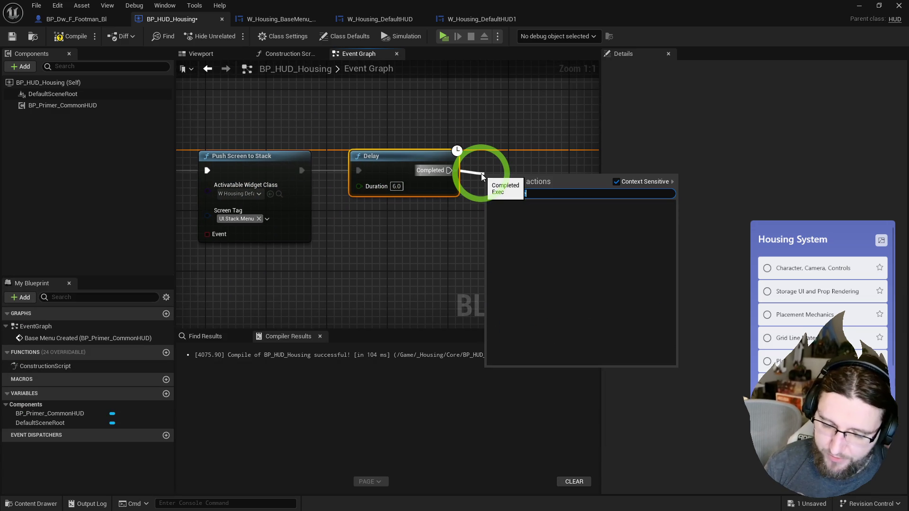
type("scre")
key("ctrl+a")
key("BackSpace")
type("remove")
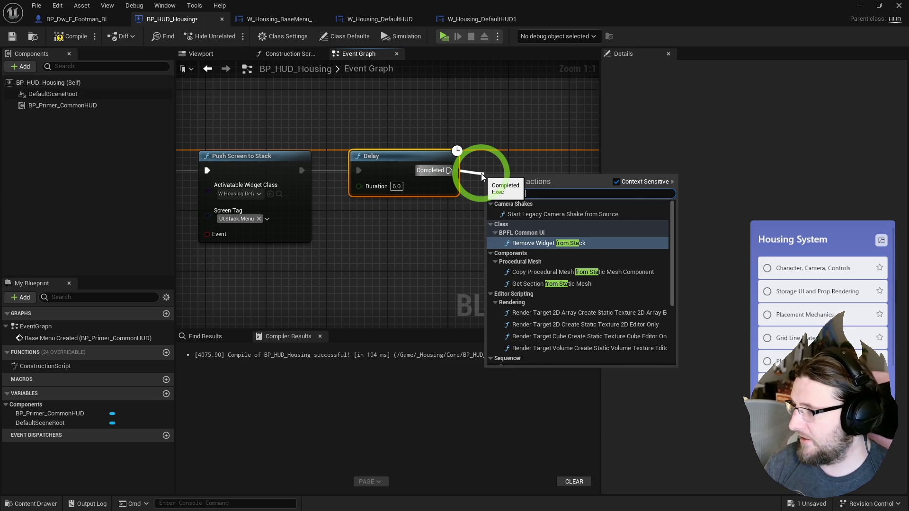
key("Return")
left_click_drag(520, 174, 527, 149)
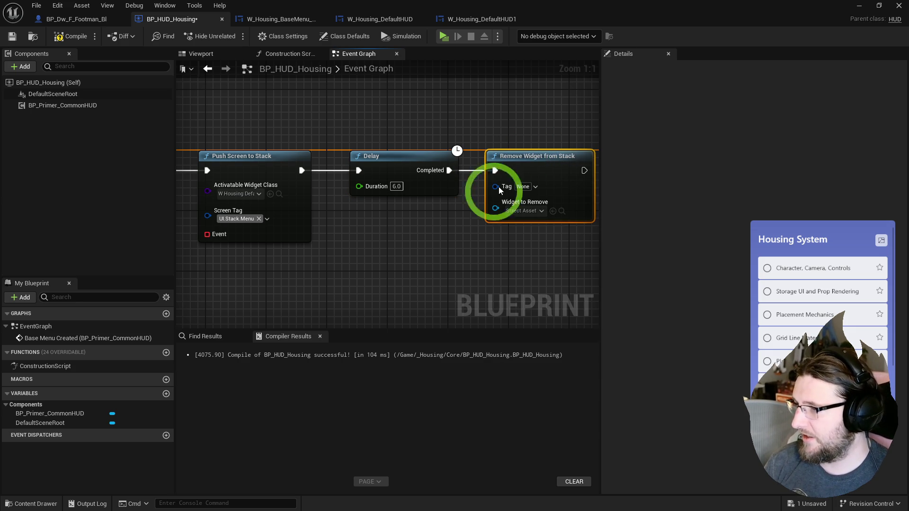
Bind a CustomEvent to Push Screen's Event, feed its Widget into Widget to Remove, compile and save.
left_click_drag(449, 171, 470, 243)
type("ove wid")
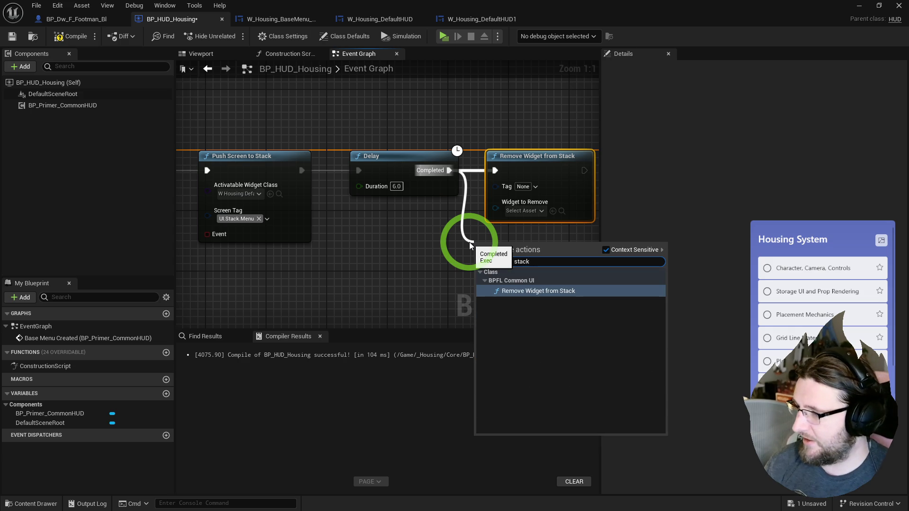
left_click(502, 229)
left_click_drag(353, 246, 425, 231)
left_click_drag(292, 222, 241, 264)
type("custom")
key("Return")
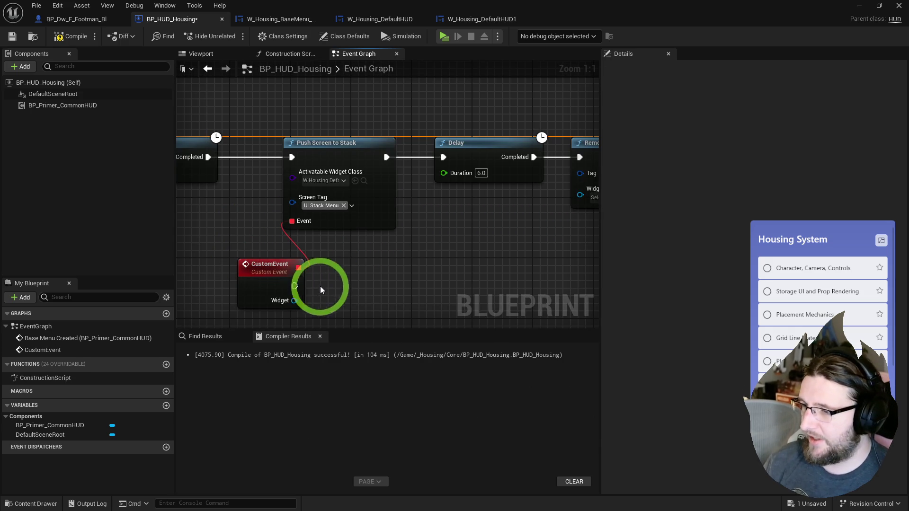
left_click_drag(294, 300, 564, 197)
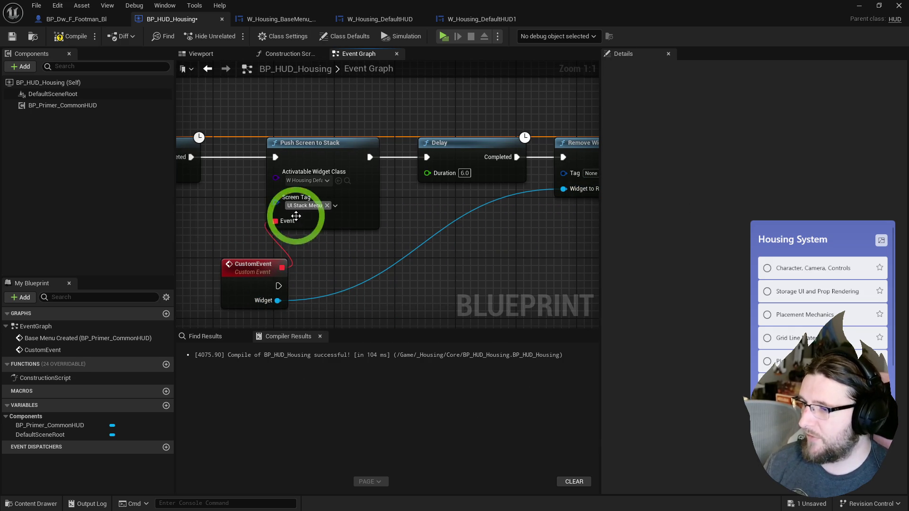
left_click(61, 37)
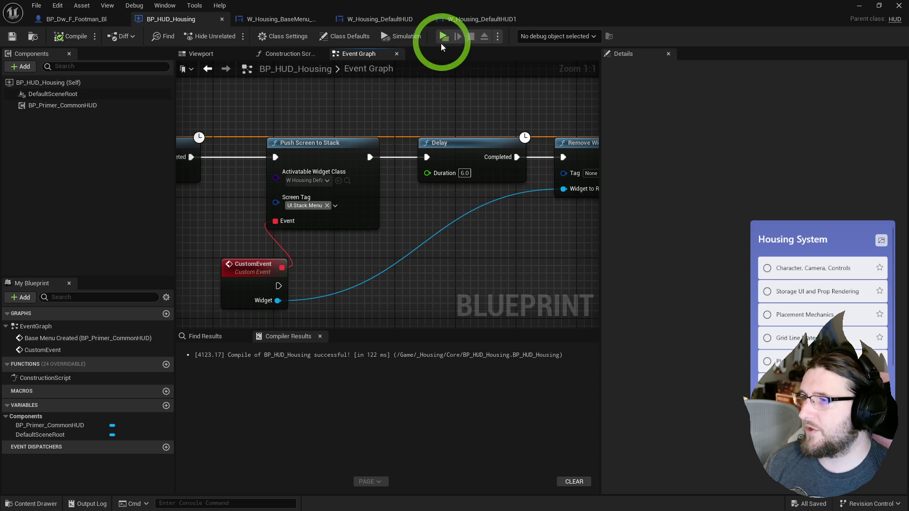
Play in editor, trigger the screen push with Tab, and watch the label change to Test.
left_click(443, 37)
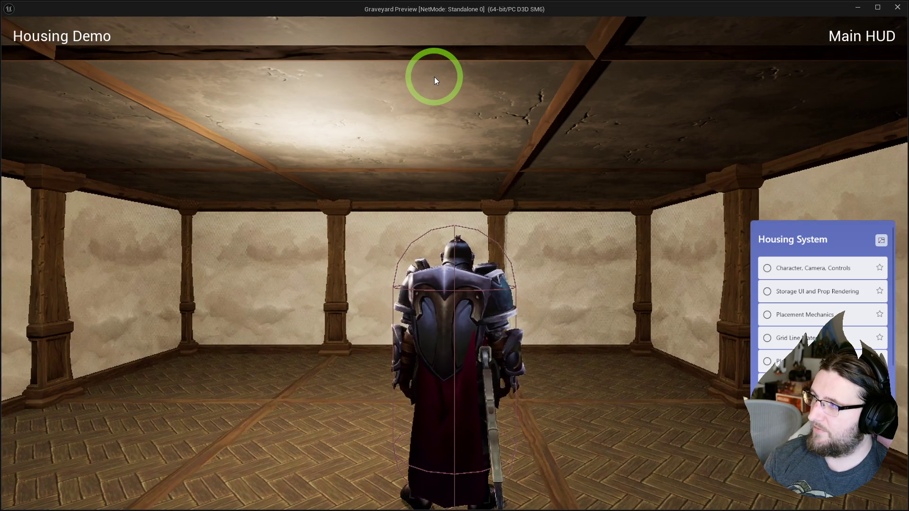
key("Tab")
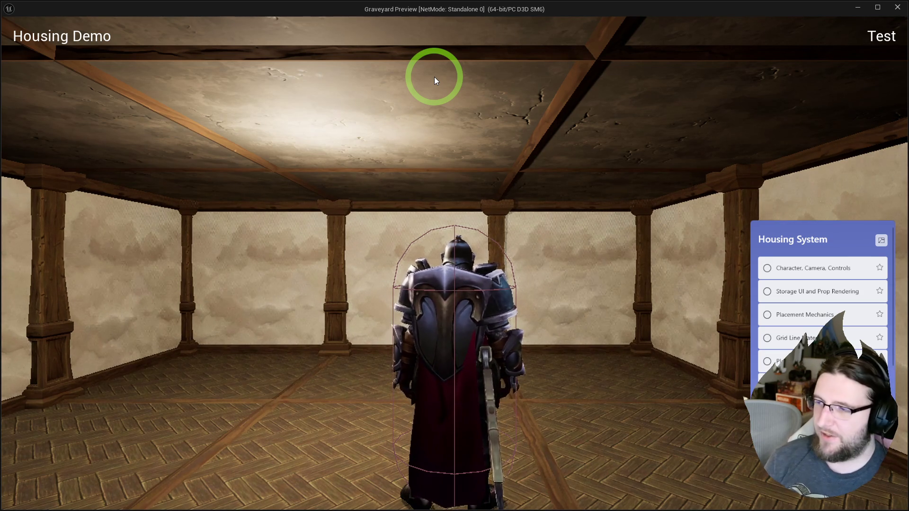
key("Escape")
left_click(212, 129)
Promote the CustomEvent's Widget to a variable, feed it into Widget to Remove, compile and save.
left_click_drag(305, 214, 236, 212)
right_click(290, 245)
left_click(327, 315)
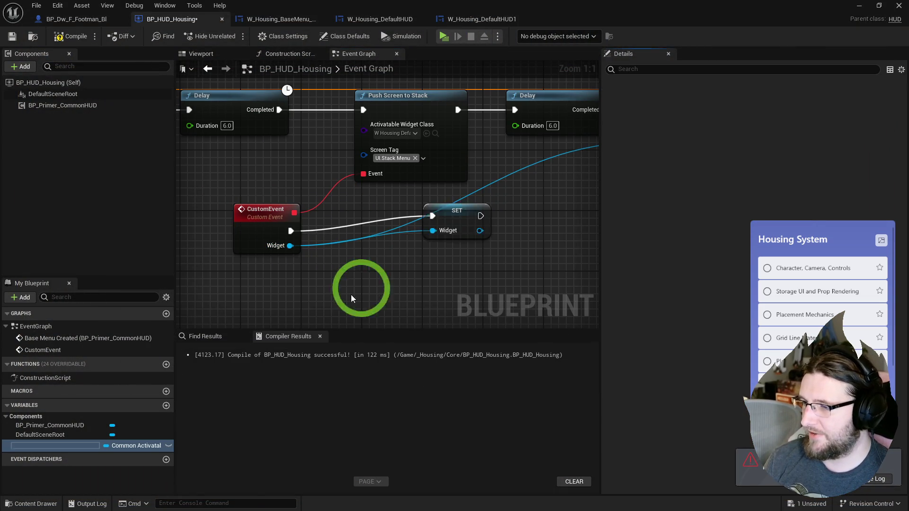
left_click_drag(456, 163, 388, 194)
type("widget")
left_click(440, 261)
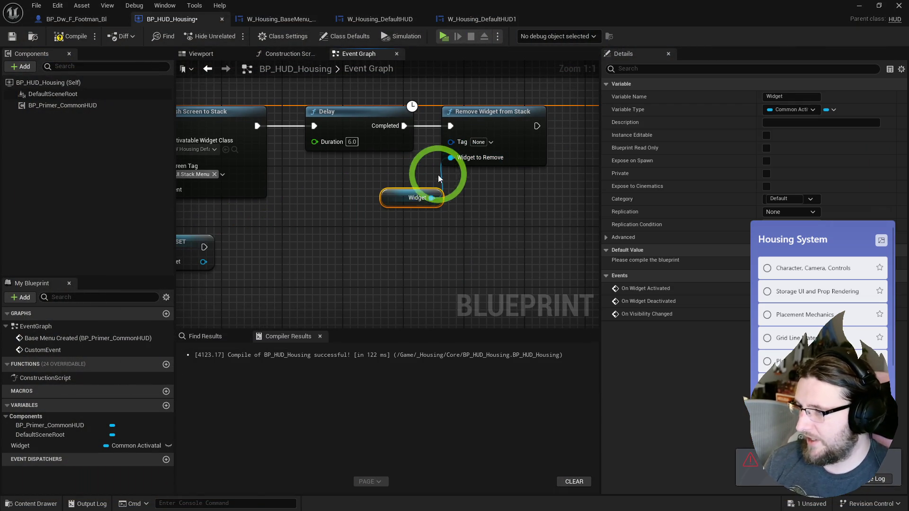
left_click(71, 36)
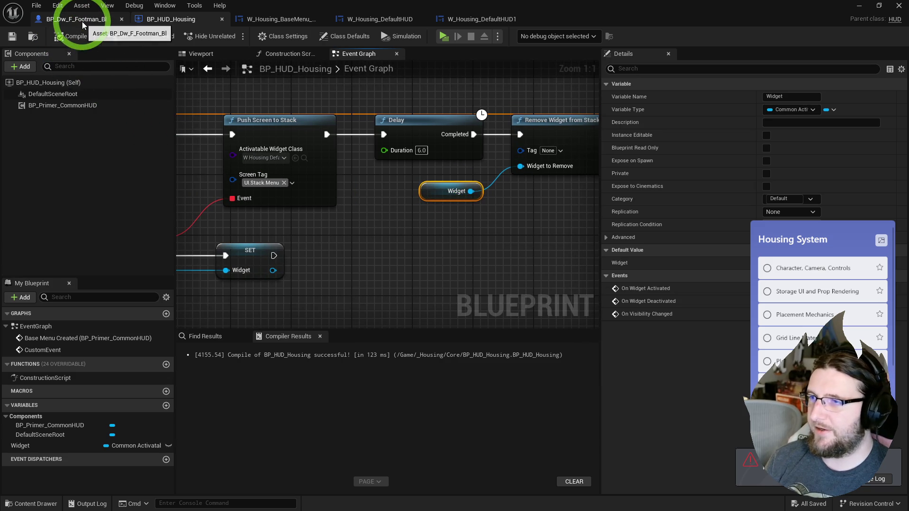
Shorten the Delay duration to 1 second and relaunch the game preview.
left_click(421, 151)
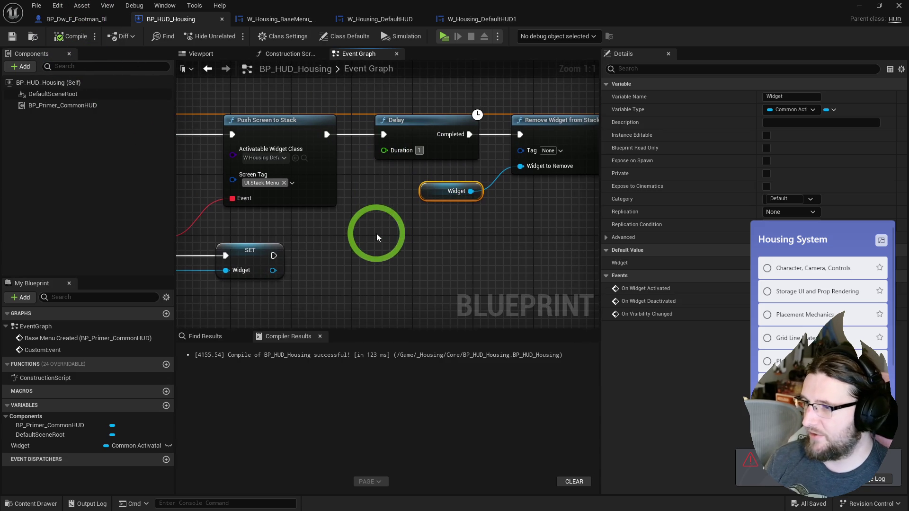
left_click_drag(376, 233, 589, 240)
left_click(453, 156)
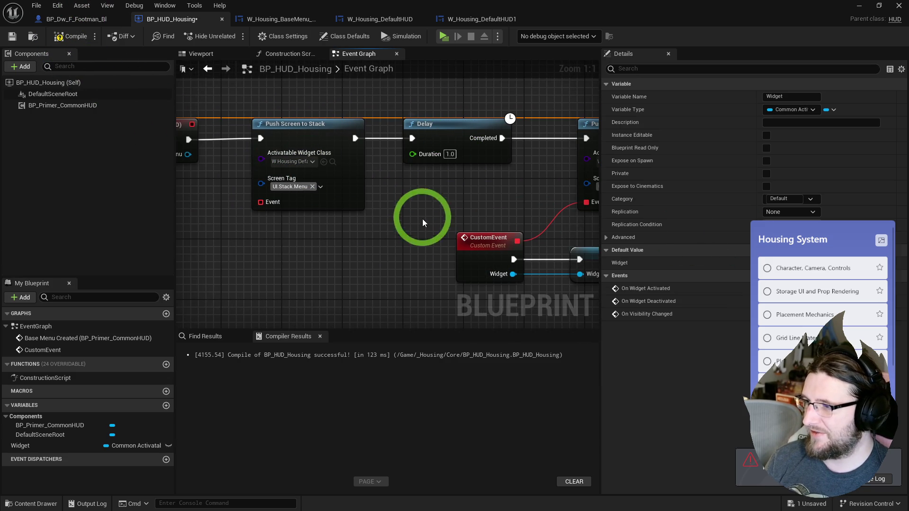
left_click(443, 37)
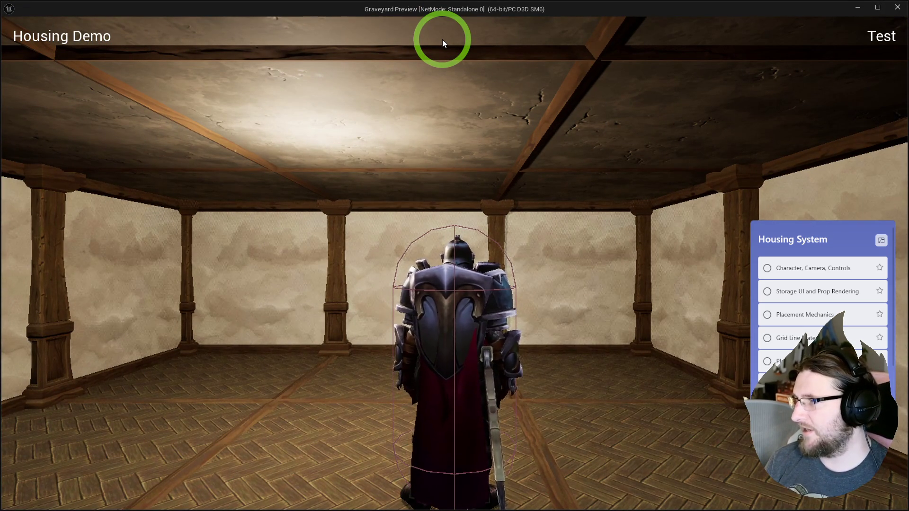
Set Remove Widget from Stack's Tag to UI.Stack.Menu.
key("Escape")
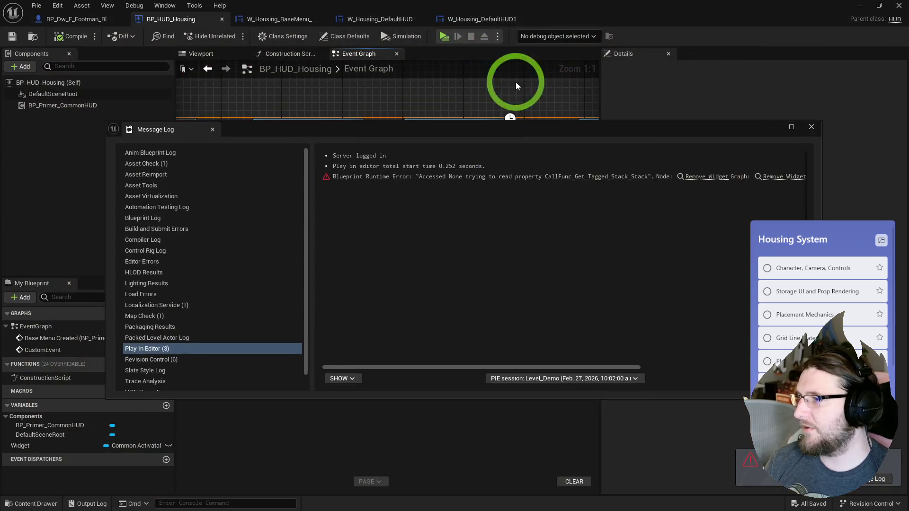
left_click_drag(446, 166, 417, 173)
left_click(424, 171)
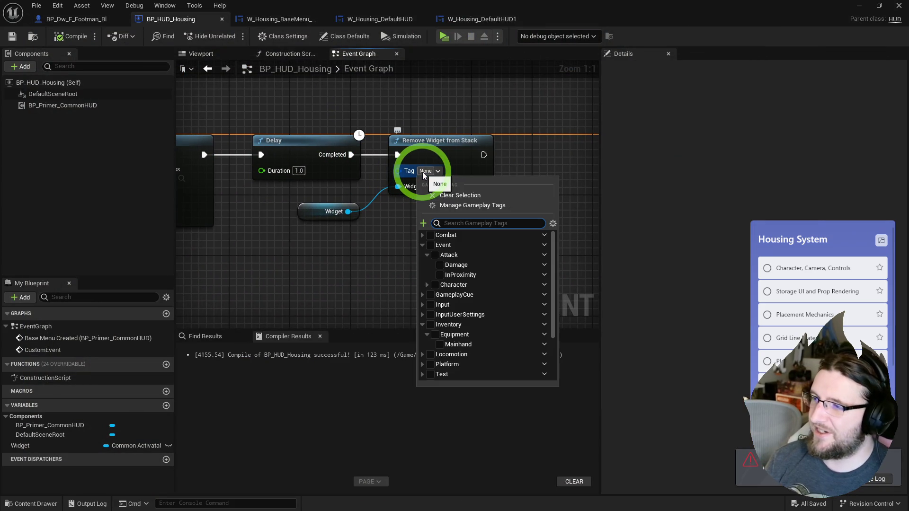
left_click(396, 195)
left_click(423, 172)
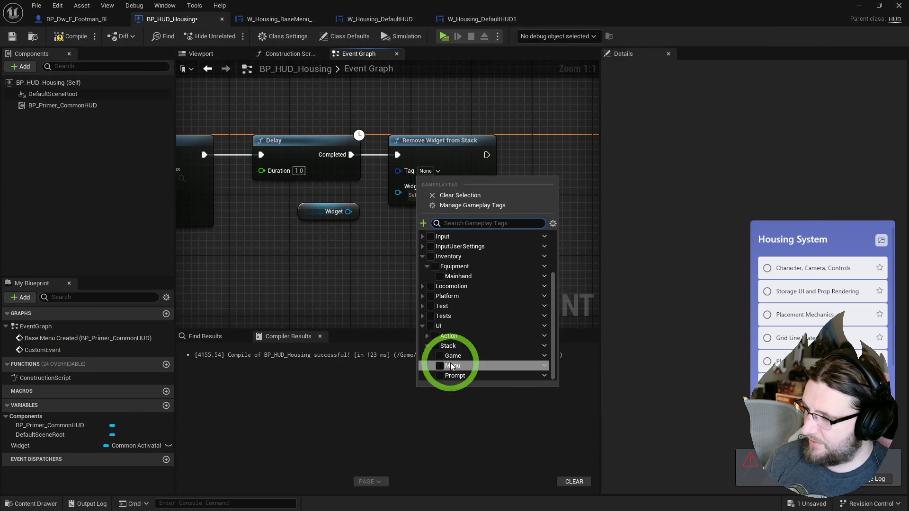
left_click(440, 366)
left_click(345, 308)
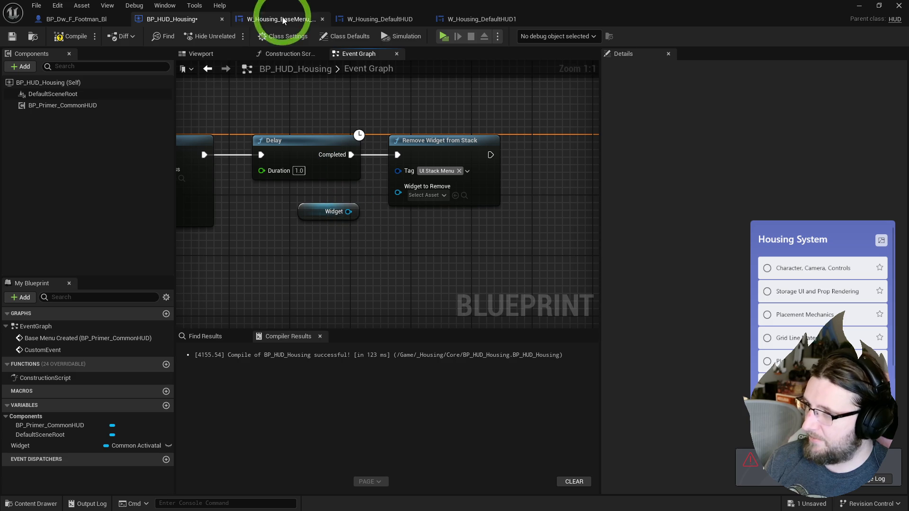
Test the tag-based removal in the game preview, then start a comment on the removal node.
key("alt+p")
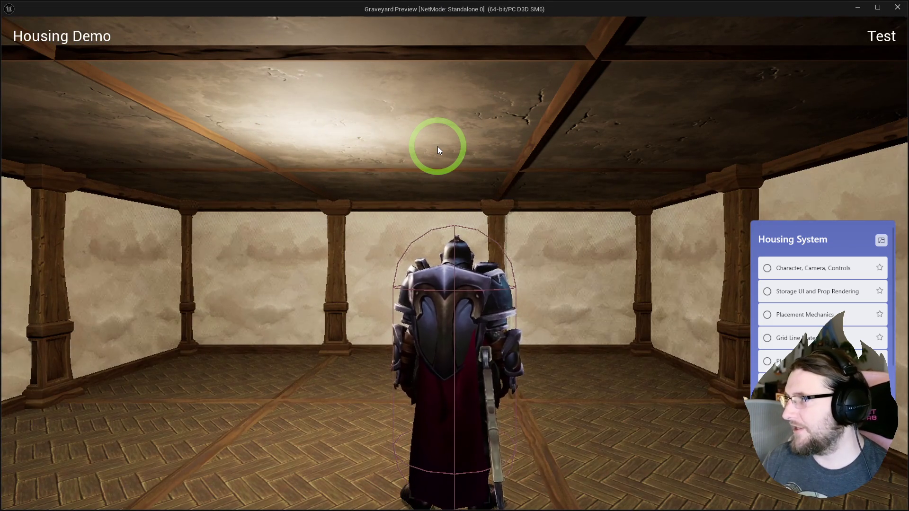
key("Escape")
left_click(410, 126)
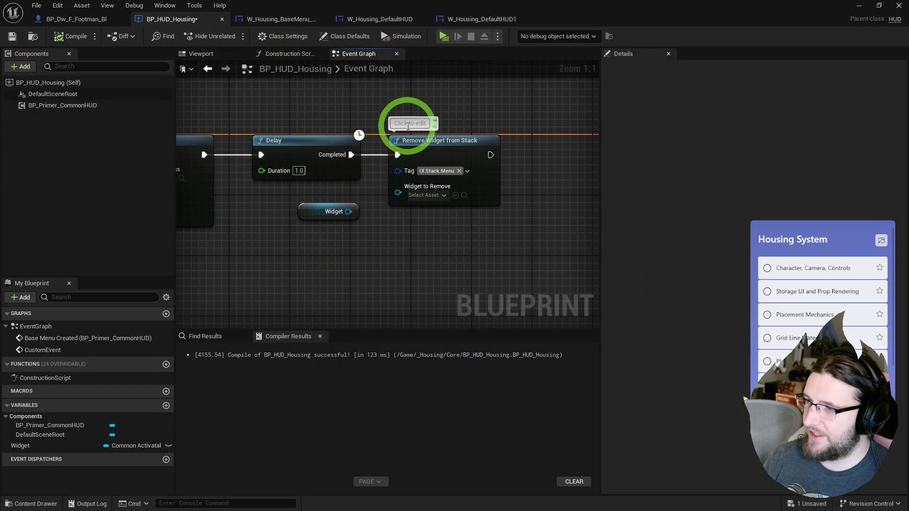
Comment the removal node 'TODO: if nullref, remove top', rewire the Widget variable, and test in play.
type("TODO: if nullref, remove top")
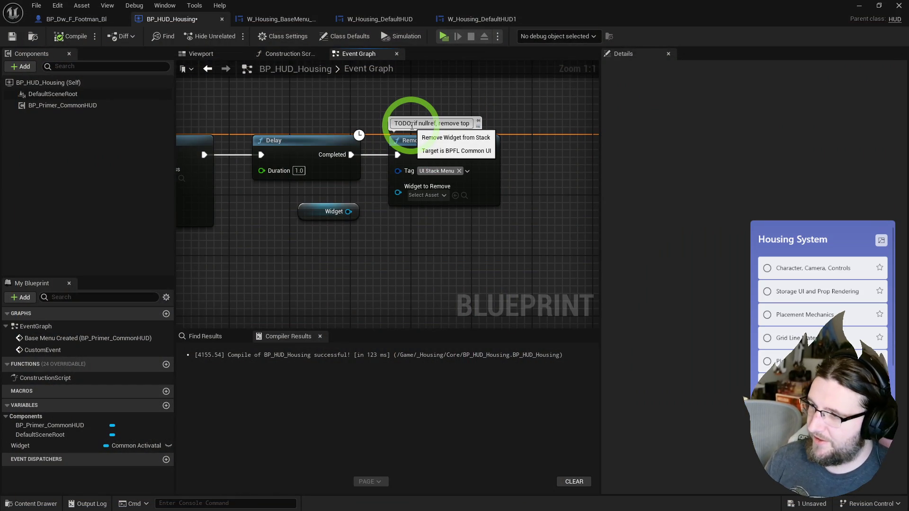
left_click(392, 193)
left_click(110, 106)
left_click(440, 36)
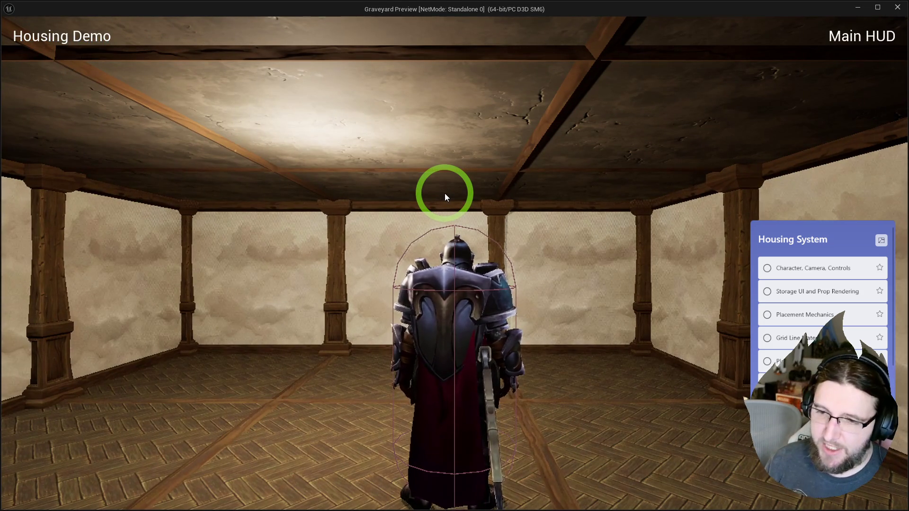
key("Escape")
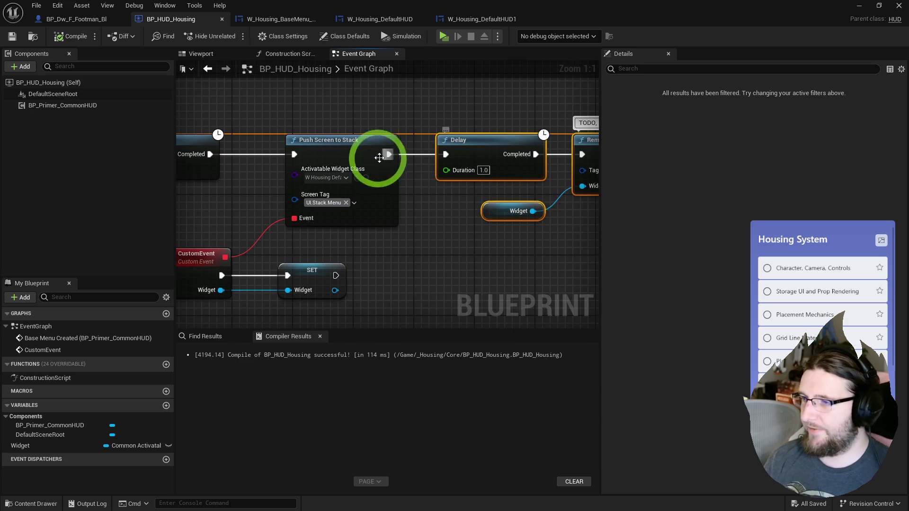
scroll(497, 152, "down", 2)
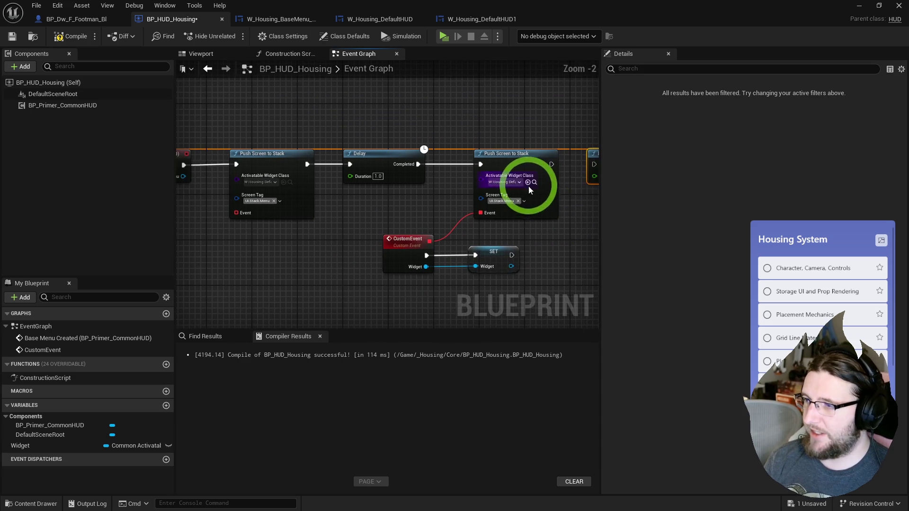
left_click_drag(469, 169, 395, 179)
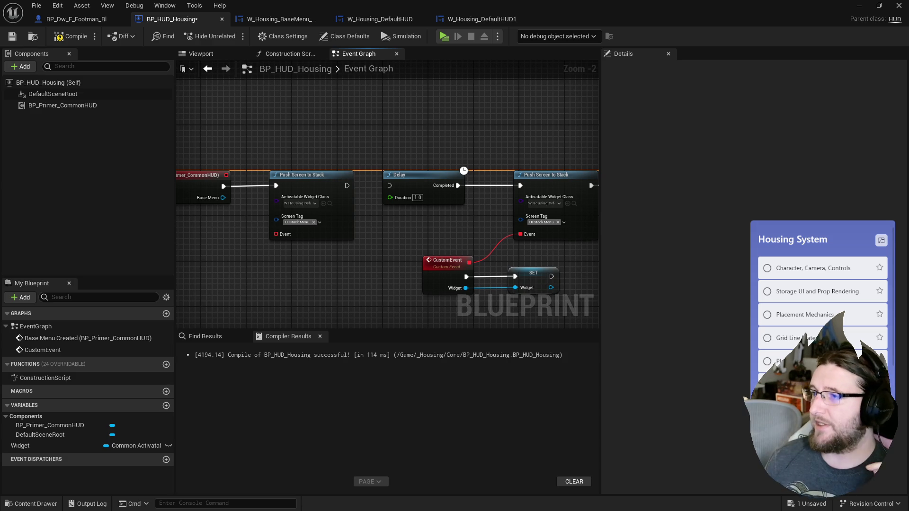
Open W_Housing_BaseMenu_Example's layout, try MainStack aligned right, and select MainStack.
left_click(271, 17)
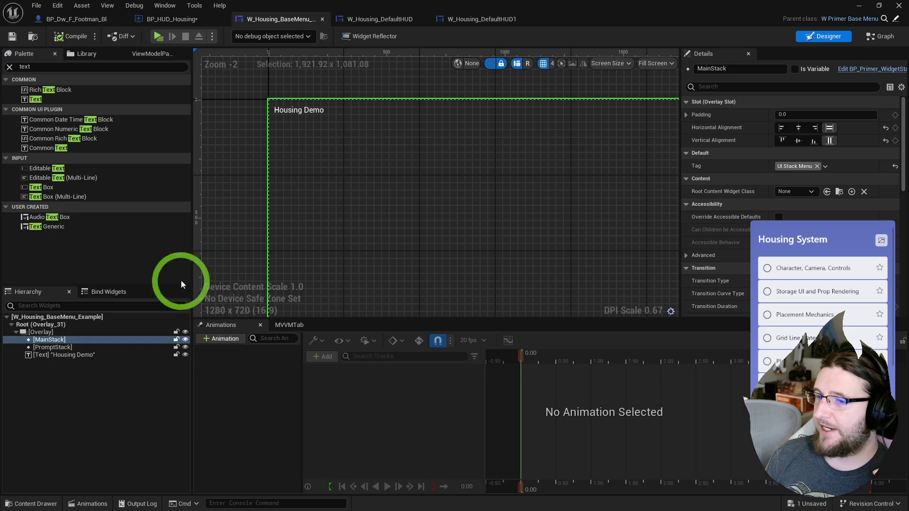
scroll(310, 141, "up", 2)
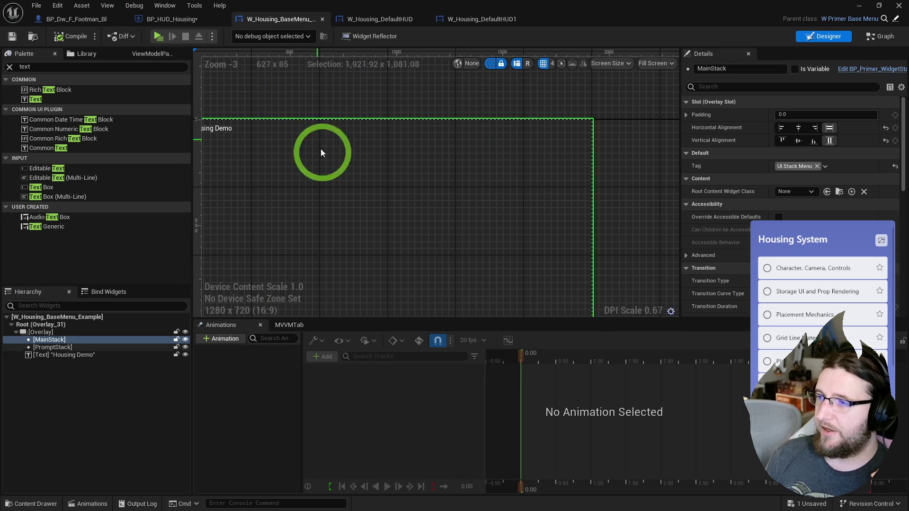
left_click_drag(377, 91, 388, 154)
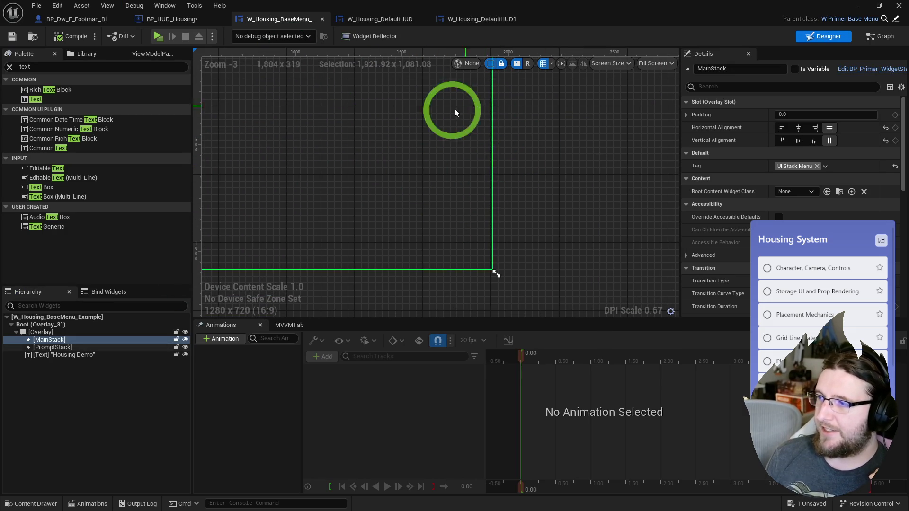
scroll(566, 190, "down", 1)
left_click_drag(565, 191, 498, 118)
left_click(815, 127)
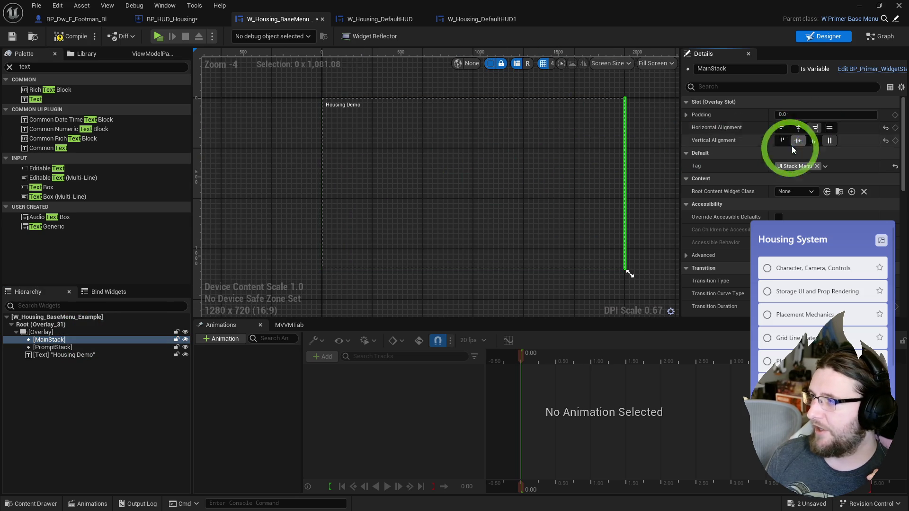
scroll(549, 106, "up", 3)
scroll(547, 104, "down", 2)
right_click(552, 135)
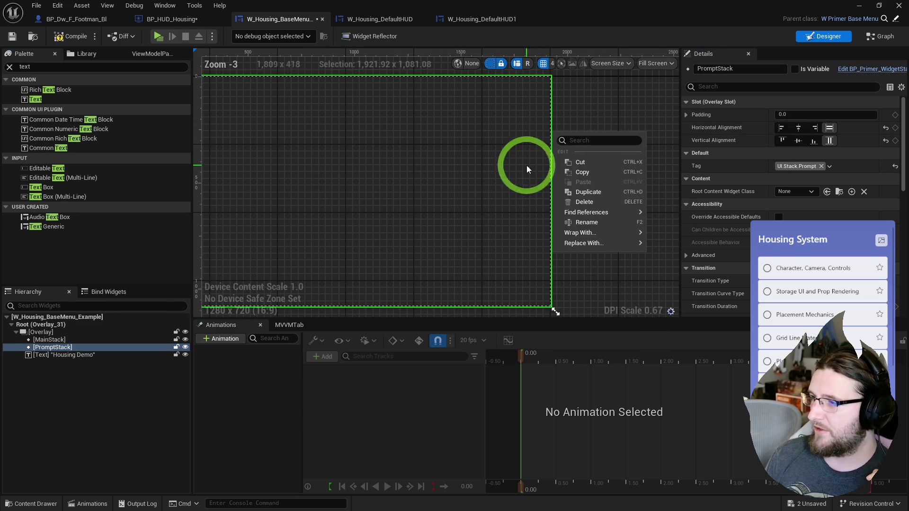
key("Escape")
left_click(32, 340)
left_click(549, 213)
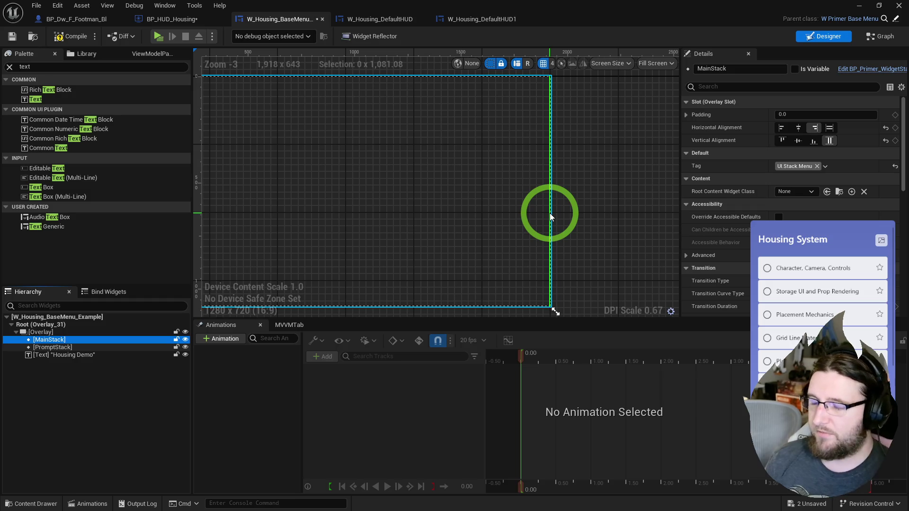
Check MainStack's UI.Stack.Menu tag, set it to Fill Horizontally, then select PromptStack.
left_click(895, 152)
left_click(793, 168)
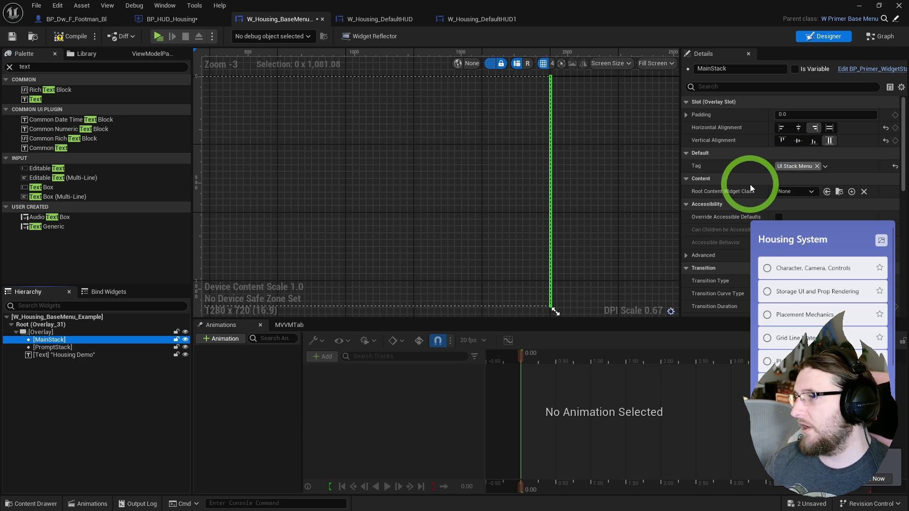
left_click(828, 128)
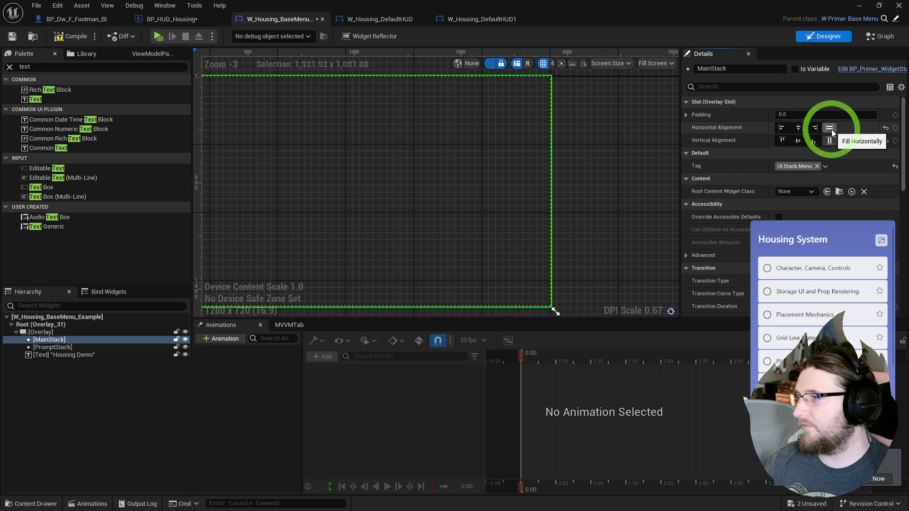
scroll(528, 155, "down", 1)
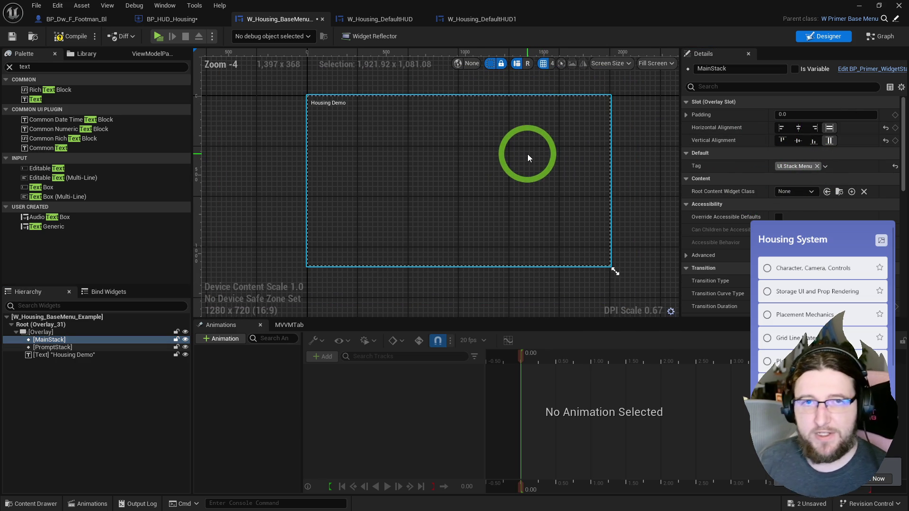
left_click_drag(534, 156, 529, 157)
scroll(527, 152, "up", 1)
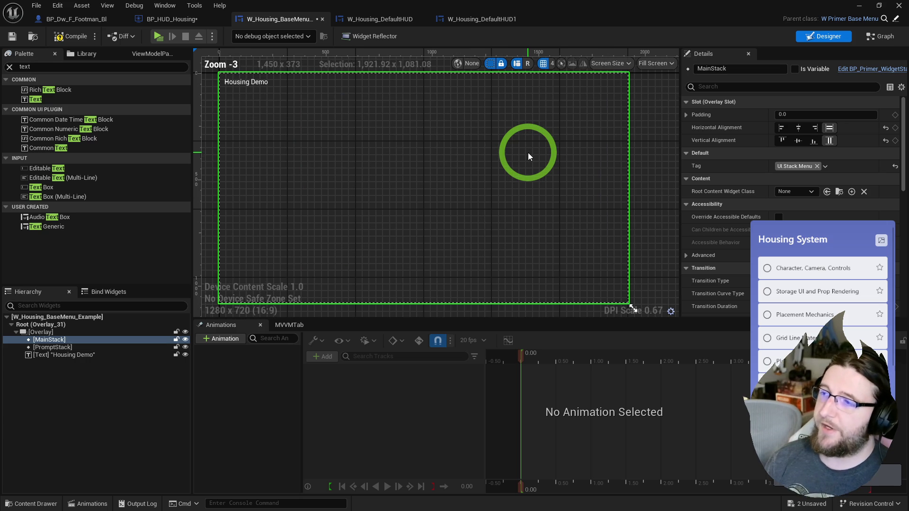
left_click(560, 297)
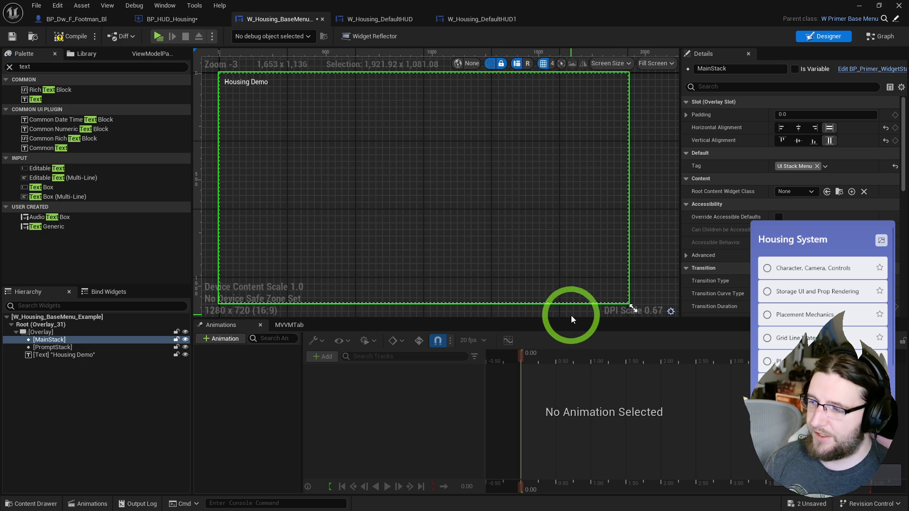
left_click_drag(572, 317, 559, 378)
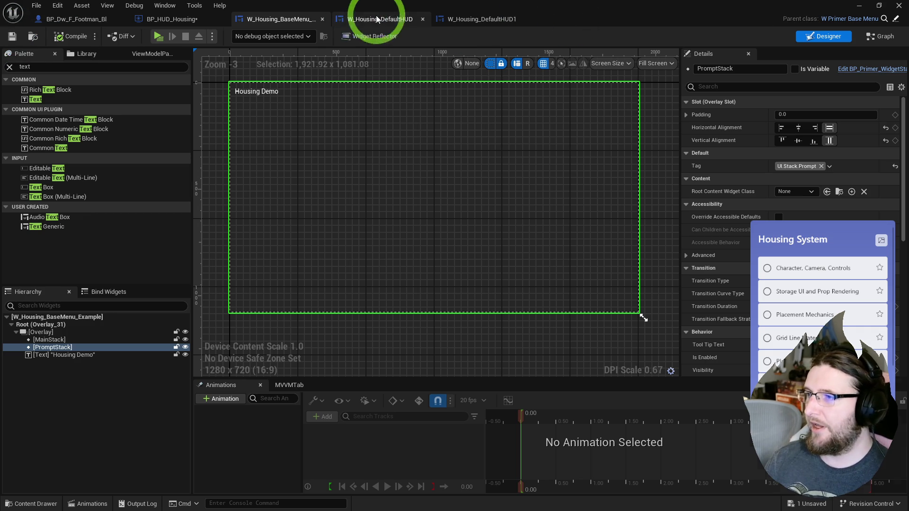
Review BP_HUD_Housing's Push Screen to Stack, Delay and Remove Widget from Stack chain.
left_click(378, 19)
left_click(161, 19)
left_click_drag(432, 152, 272, 158)
scroll(271, 157, "up", 2)
left_click(307, 180)
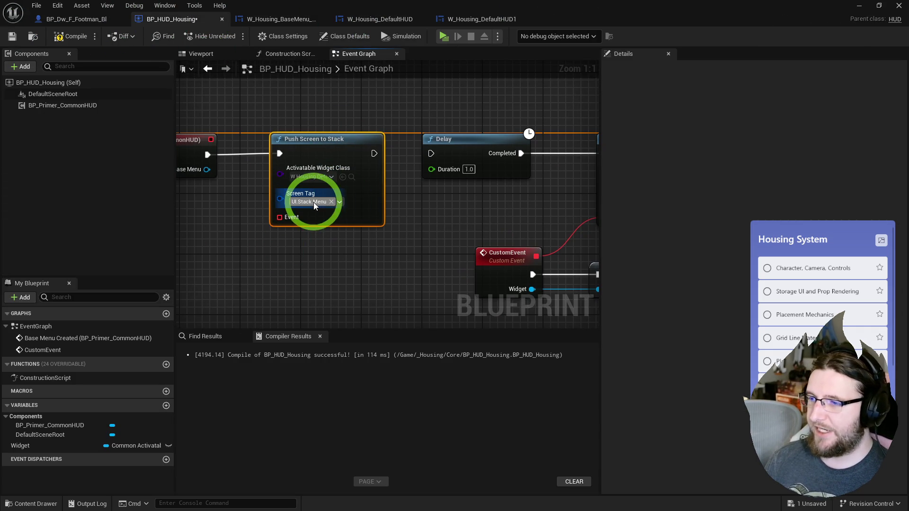
left_click_drag(284, 214, 322, 215)
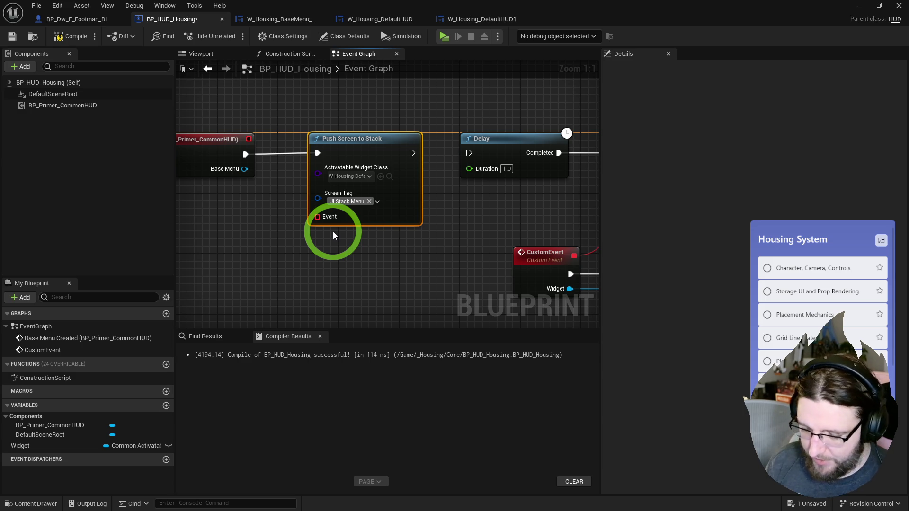
double_click(355, 152)
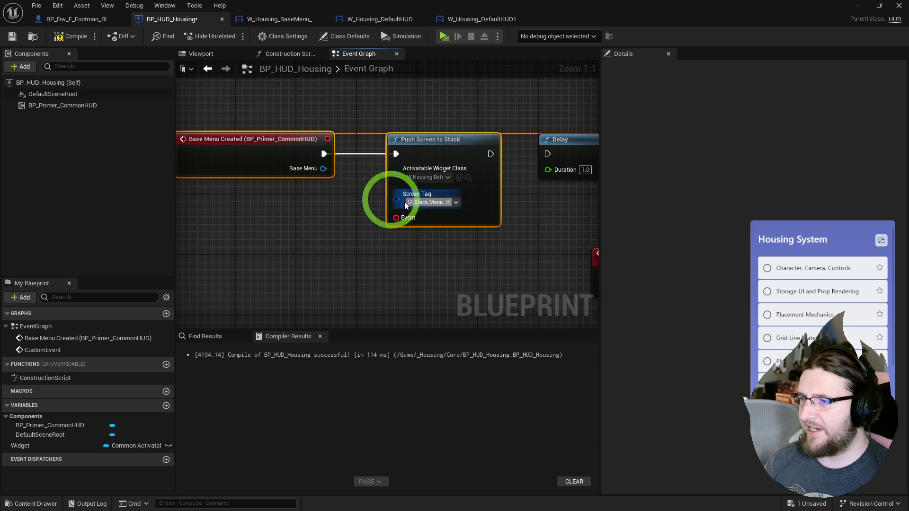
left_click_drag(427, 209, 335, 166)
left_click_drag(430, 223, 261, 228)
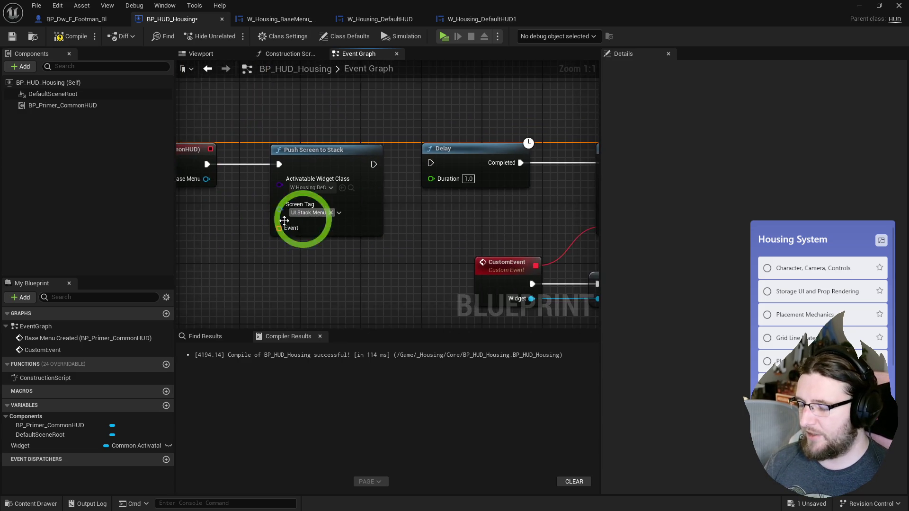
scroll(260, 227, "down", 2)
mouse_move(462, 227)
left_mouse_down()
mouse_move(178, 213)
mouse_move(376, 248)
left_mouse_up()
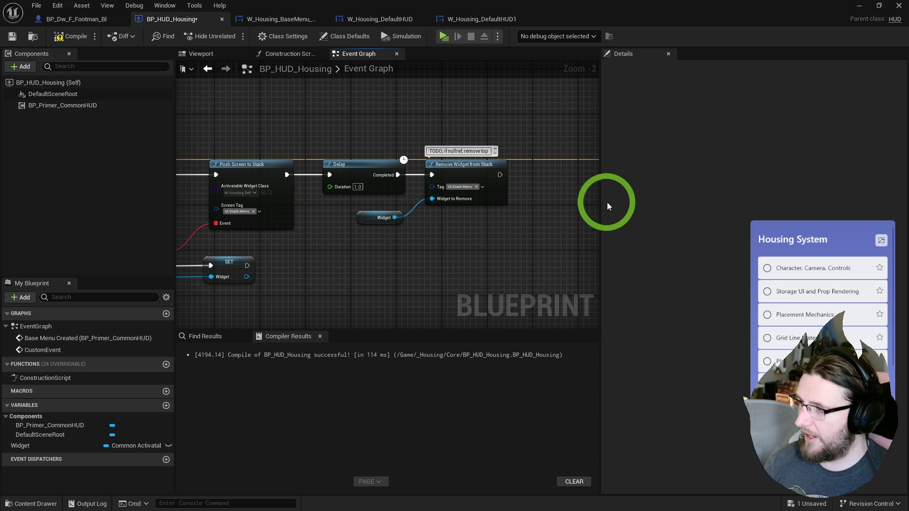
Shrink the editor window and rearrange the graph around the Delay and Remove Widget nodes.
mouse_move(564, 13)
left_mouse_down()
mouse_move(304, 66)
mouse_move(90, 82)
mouse_move(106, 154)
mouse_move(332, 184)
mouse_move(664, 5)
left_mouse_up()
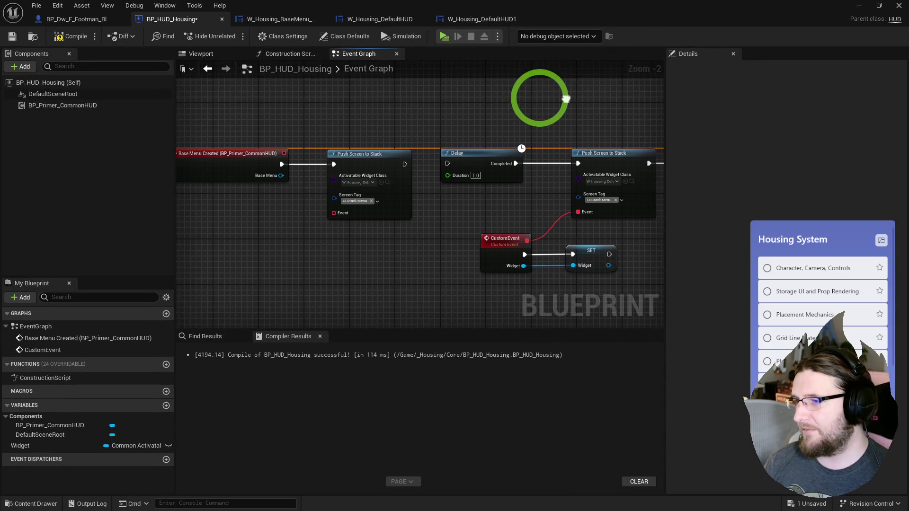
mouse_move(669, 91)
left_mouse_down()
mouse_move(353, 105)
mouse_move(487, 120)
left_mouse_up()
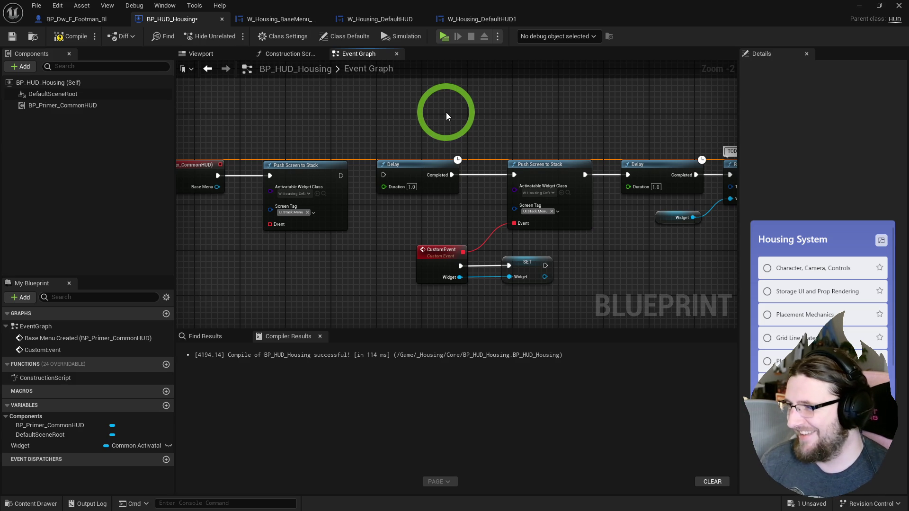
left_click_drag(304, 152, 385, 166)
left_click(360, 172)
left_click(376, 246)
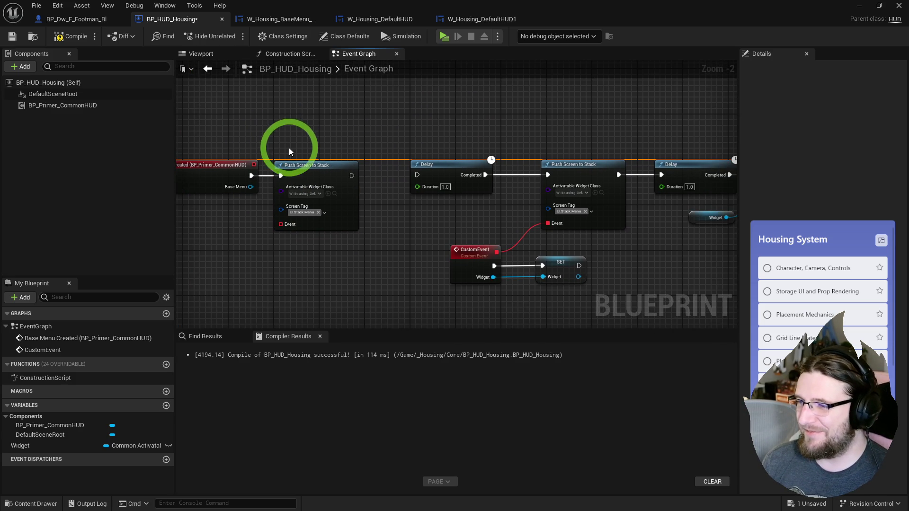
mouse_move(368, 135)
left_mouse_down()
mouse_move(294, 178)
mouse_move(357, 144)
mouse_move(372, 148)
left_mouse_up()
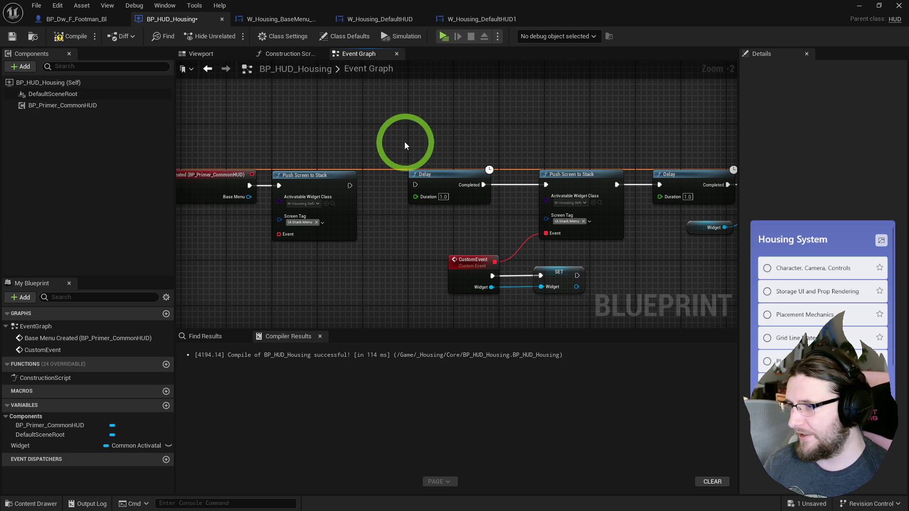
left_click_drag(405, 142, 233, 132)
left_click_drag(301, 127, 353, 128)
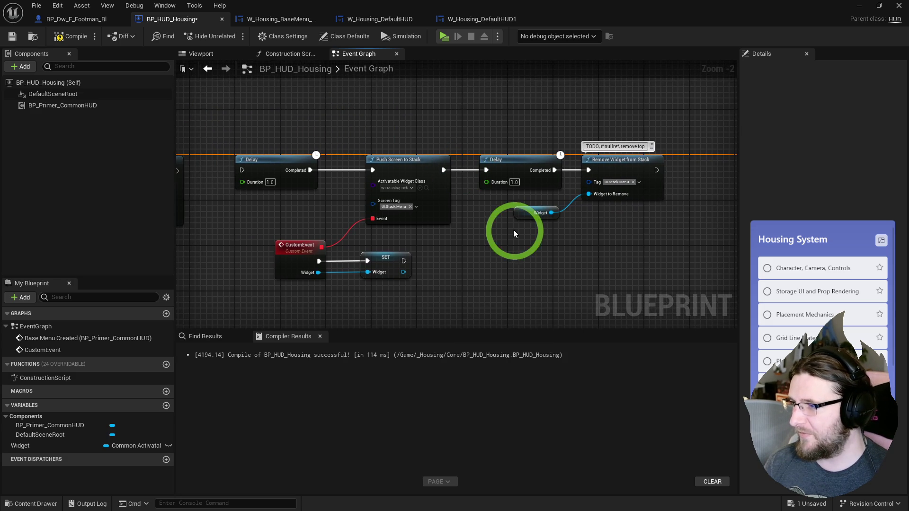
left_click_drag(524, 217, 524, 211)
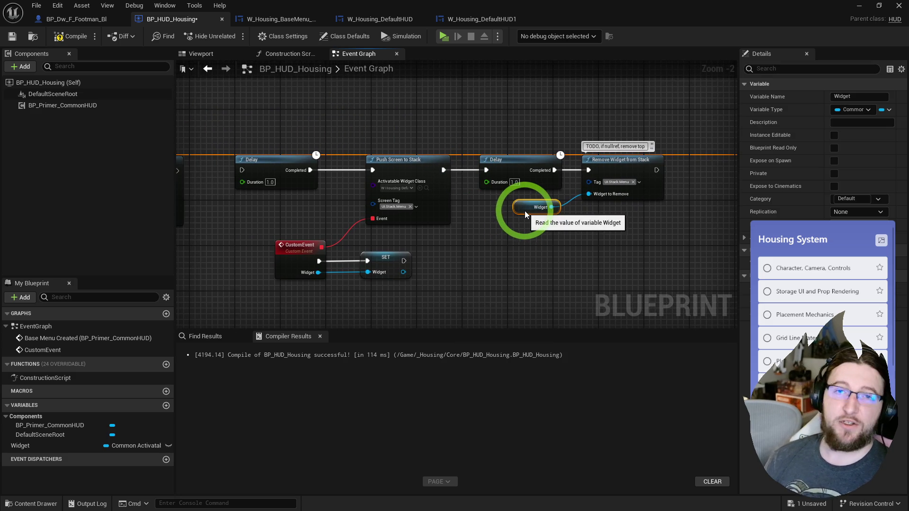
left_click(515, 249)
mouse_move(516, 249)
left_mouse_down()
mouse_move(641, 237)
mouse_move(639, 197)
left_mouse_up()
Wire the first Push Screen to Stack into the Delay, then switch to the WoW Housing video.
mouse_move(384, 170)
left_mouse_down()
mouse_move(450, 170)
mouse_move(382, 172)
mouse_move(428, 200)
mouse_move(457, 204)
mouse_move(451, 189)
mouse_move(479, 192)
mouse_move(624, 132)
mouse_move(535, 115)
left_mouse_up()
scroll(449, 198, "up", 1)
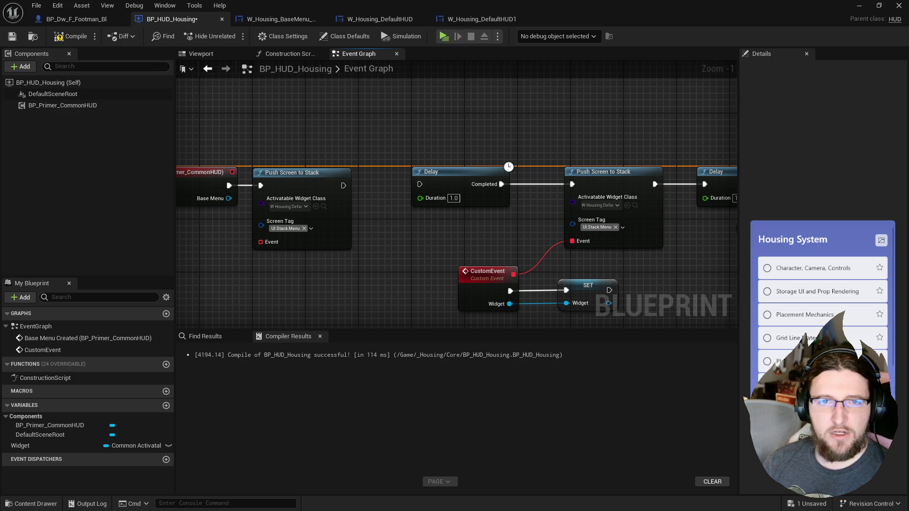
key("alt+Tab")
left_click_drag(388, 234, 379, 230)
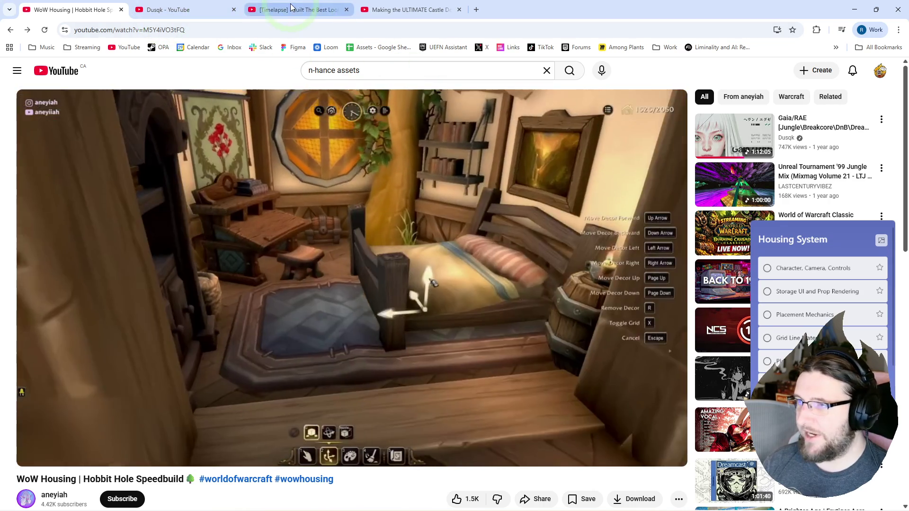
Look at the Valheim village and V Rising castle videos, then go back to the BP_HUD_Housing graph.
left_click(296, 5)
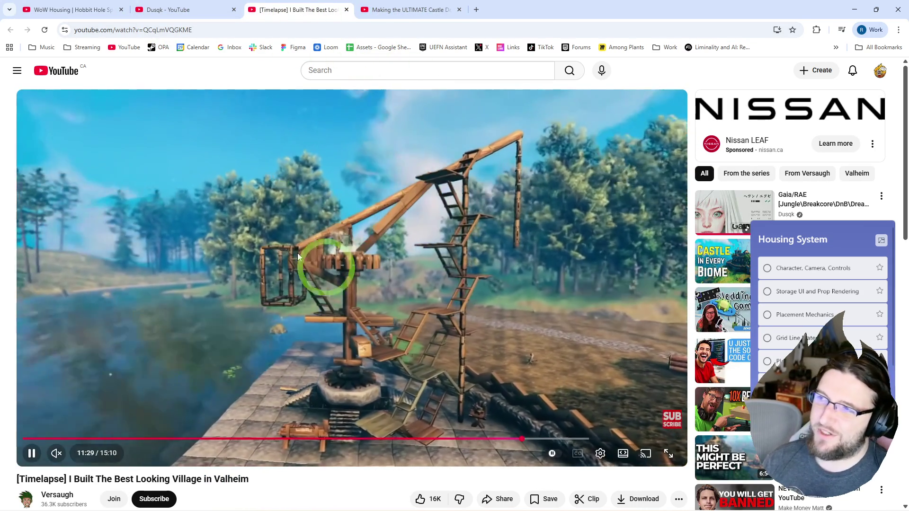
left_click(411, 10)
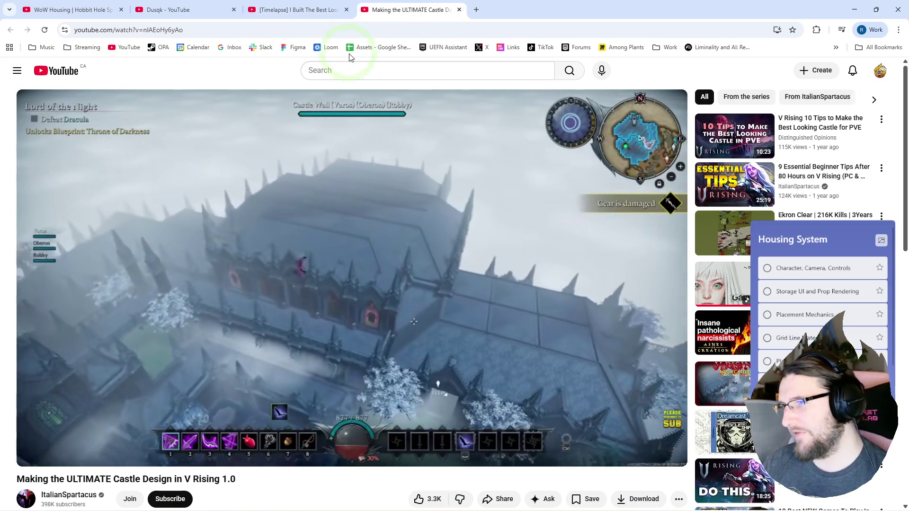
mouse_move(615, 9)
left_mouse_down()
mouse_move(521, 250)
mouse_move(111, 6)
left_mouse_up()
key("alt+Tab")
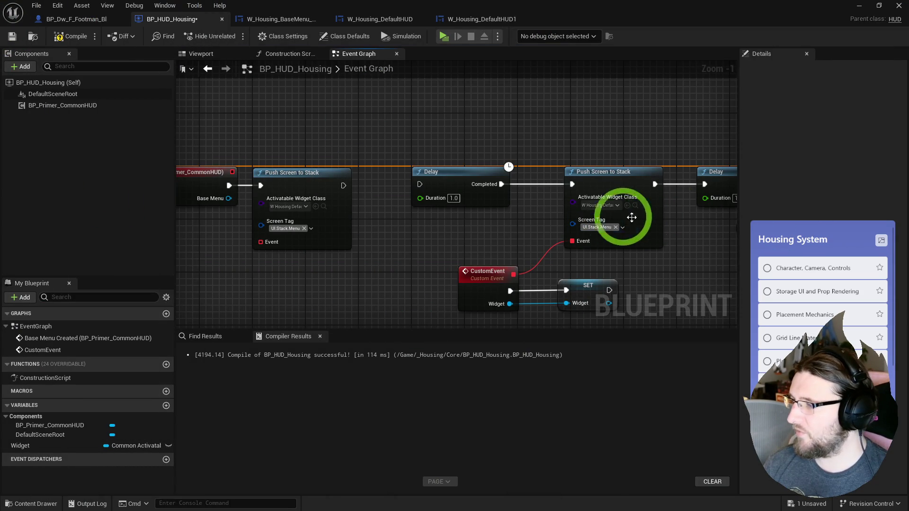
Compile BP_HUD_Housing and close the BP_Dw_F_Footman_Bl character blueprint.
left_click(76, 19)
left_click(165, 19)
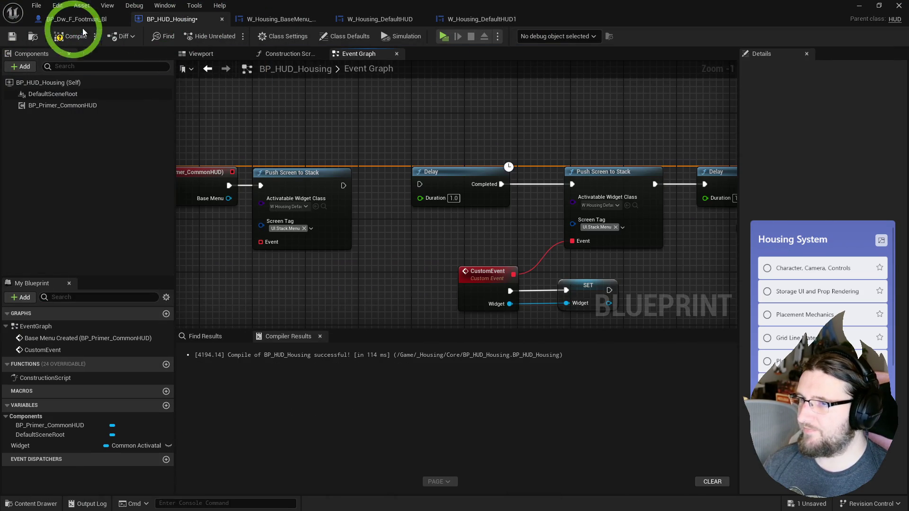
left_click(71, 36)
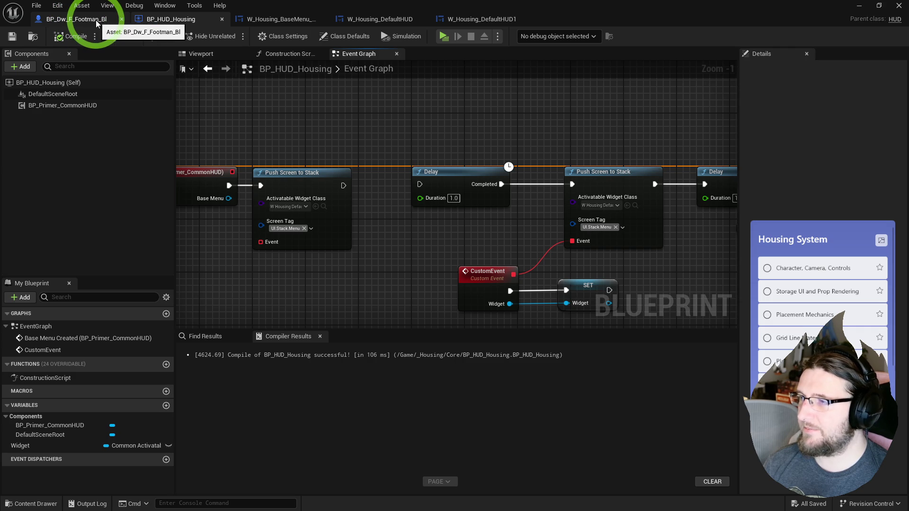
left_click(97, 23)
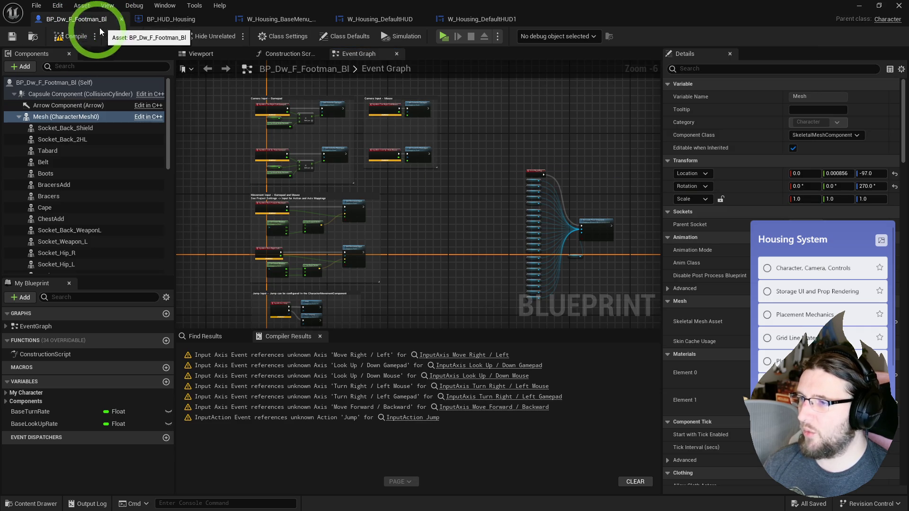
left_click(122, 19)
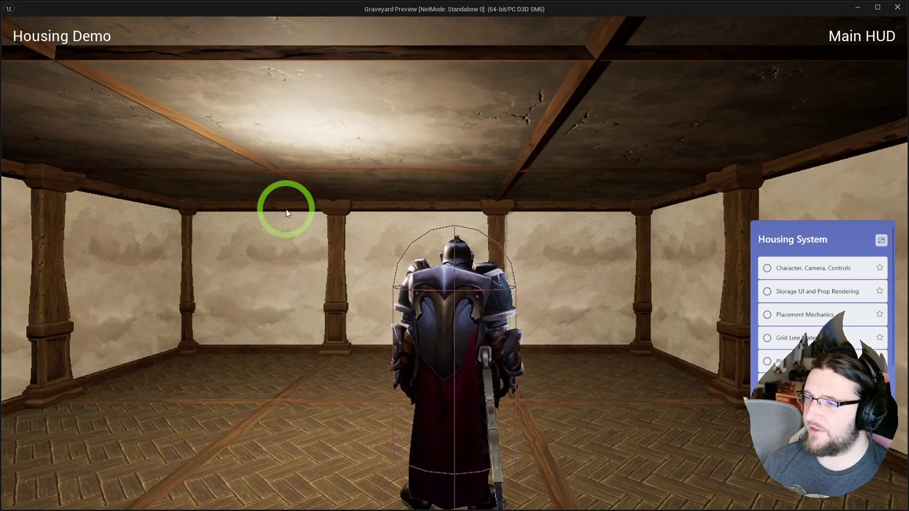
Play-test the level, look around, then exit and open the DefaultHUD widget blueprint.
mouse_move(286, 210)
left_mouse_down()
mouse_move(270, 214)
mouse_move(282, 264)
mouse_move(205, 248)
left_mouse_up()
key("Escape")
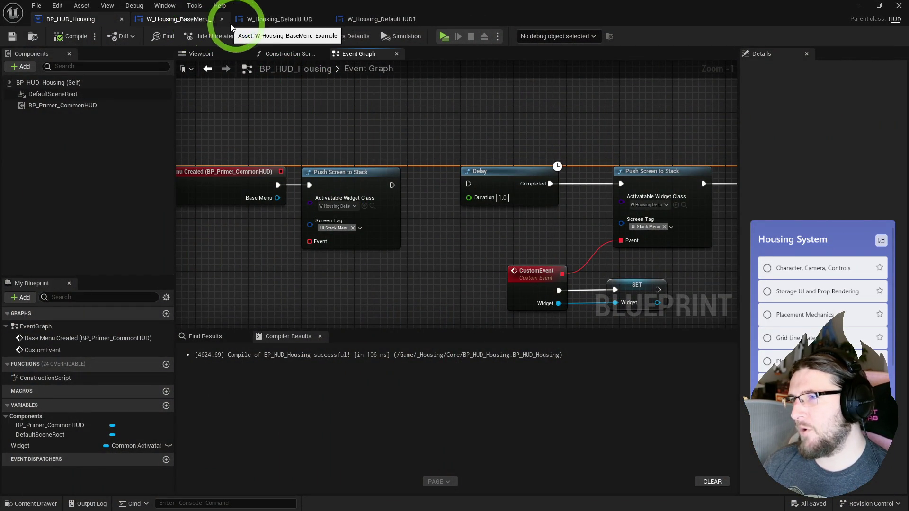
left_click(272, 20)
Set the DefaultHUD overlay's Visibility to Visible and play-test the level.
left_click(828, 36)
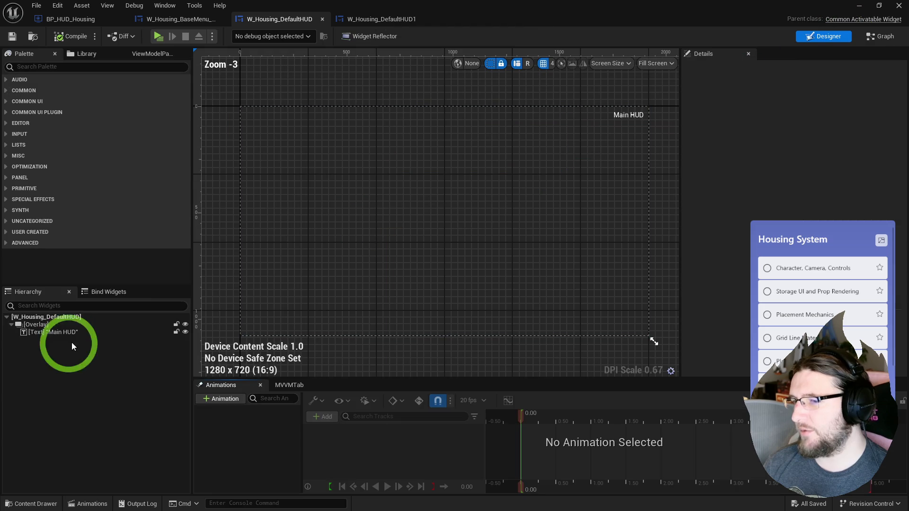
left_click(36, 324)
left_click(790, 142)
left_click(787, 162)
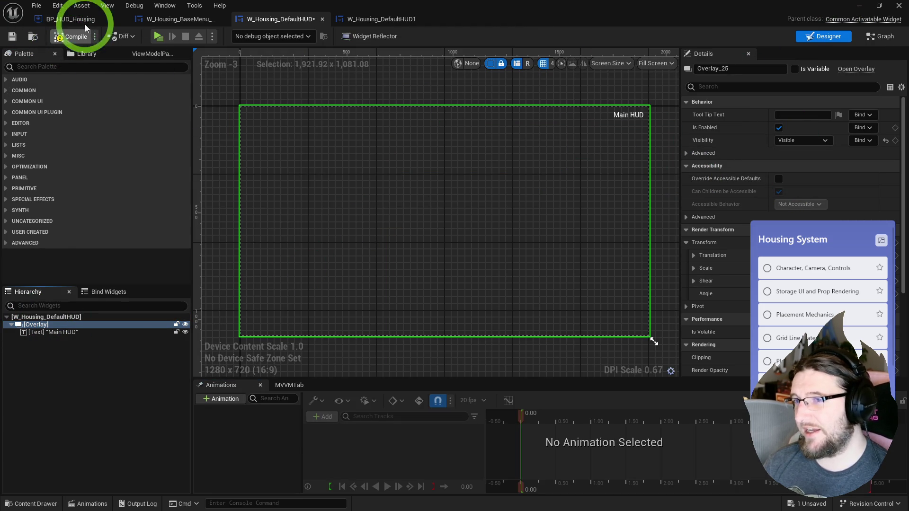
left_click(157, 36)
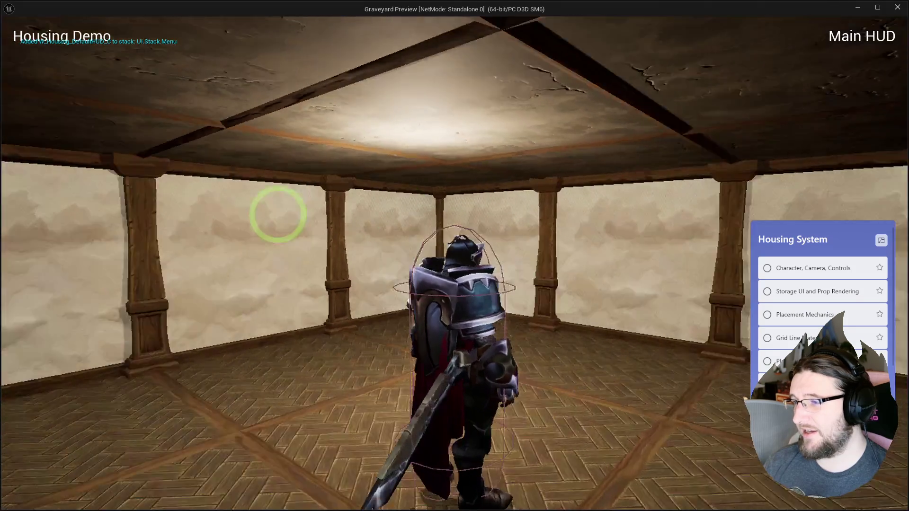
key("Escape")
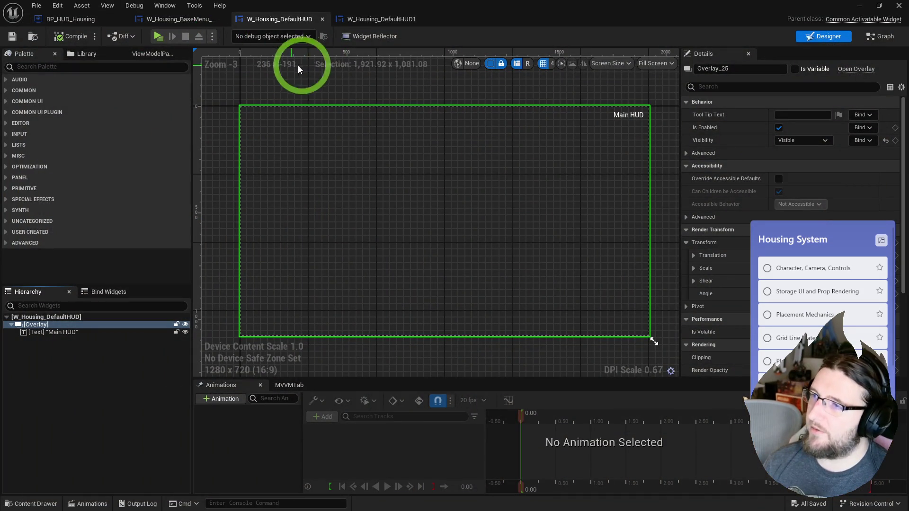
Expand Make UIInputConfig in Get Desired Input Config to reveal the mouse capture and lock options.
left_click(881, 37)
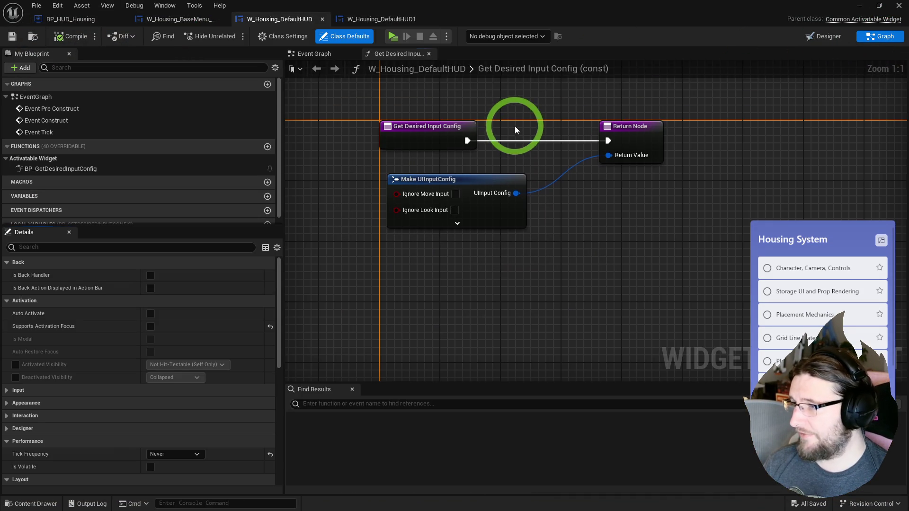
left_click(325, 56)
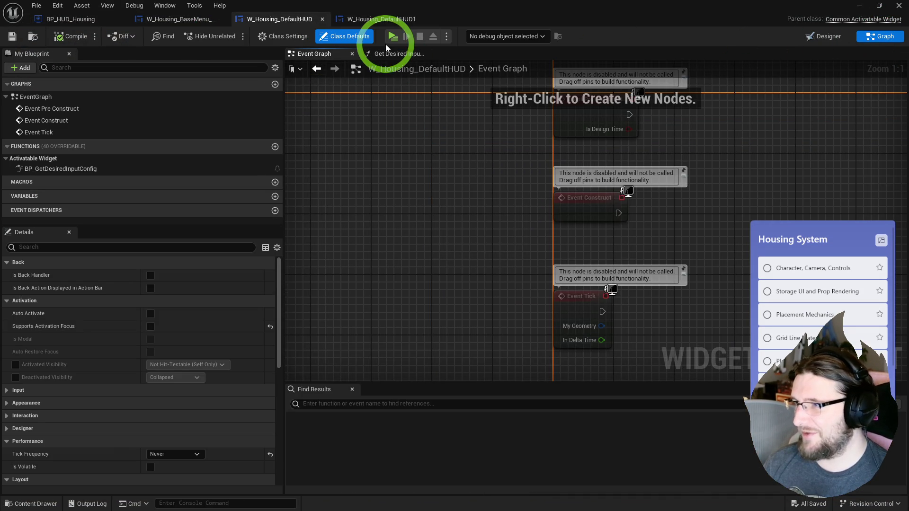
left_click(397, 53)
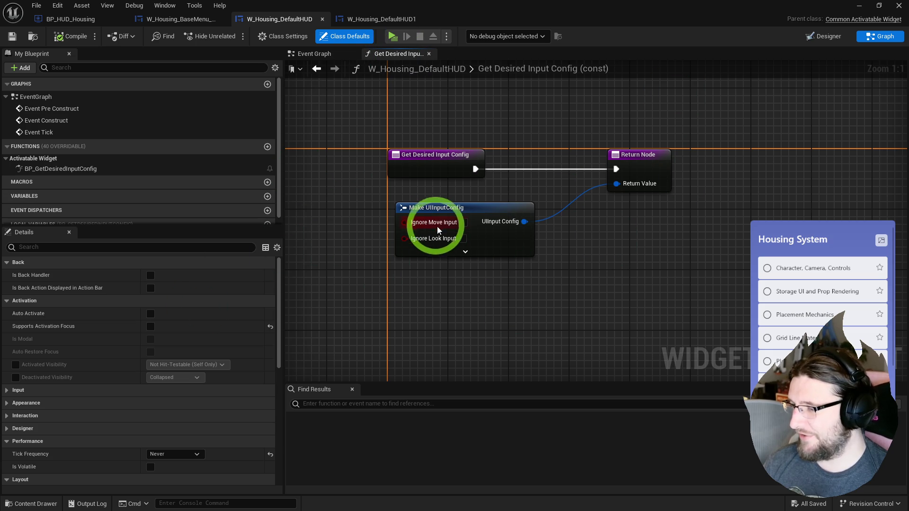
left_click(452, 252)
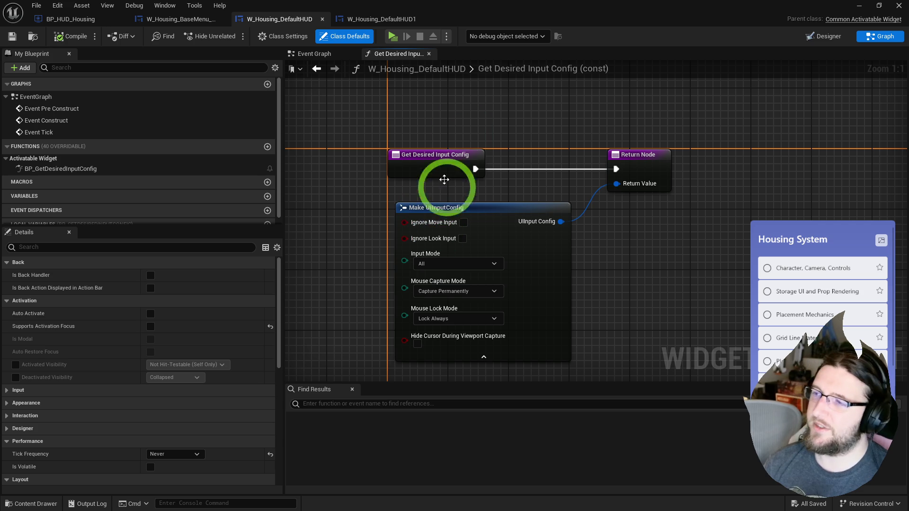
left_click(331, 52)
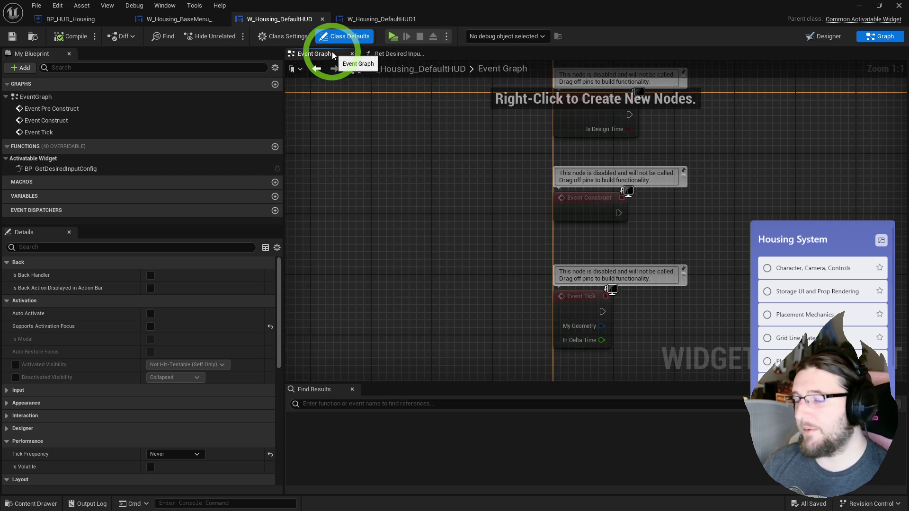
Delete the default event nodes and place an Event On Activated node.
left_click_drag(573, 177, 528, 183)
key("Delete")
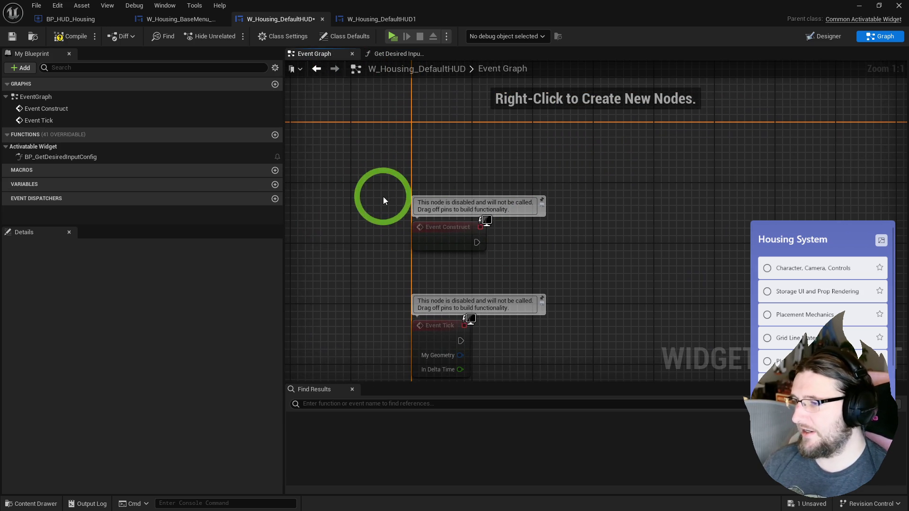
key("Delete")
right_click(436, 153)
type("activated")
key("Down")
key("Return")
Chain a Print String off Event On Activated and play-test for the Hello message.
left_click_drag(453, 178, 439, 152)
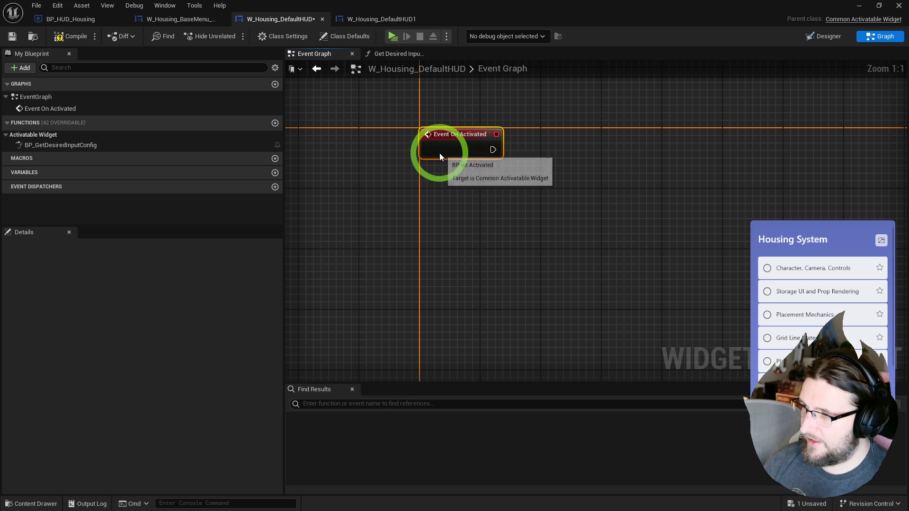
left_click_drag(497, 149, 518, 151)
type("print")
key("Return")
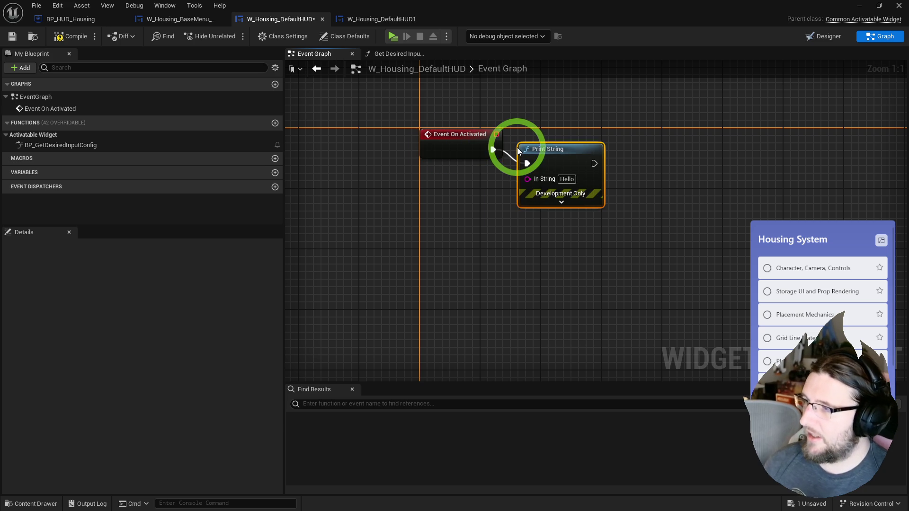
left_click(397, 36)
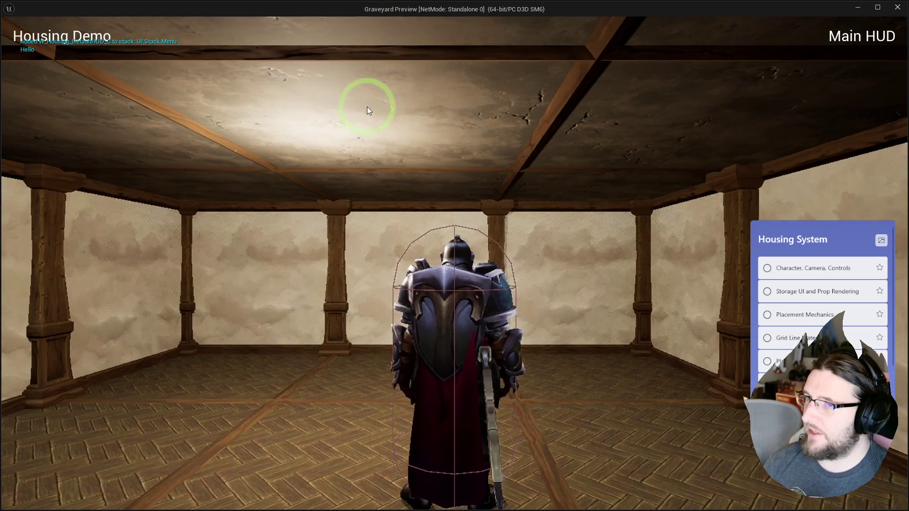
key("Escape")
Add Get Owning Player feeding a Set Show Mouse Cursor node, wired after Print String, then play-test.
left_click_drag(562, 173, 562, 166)
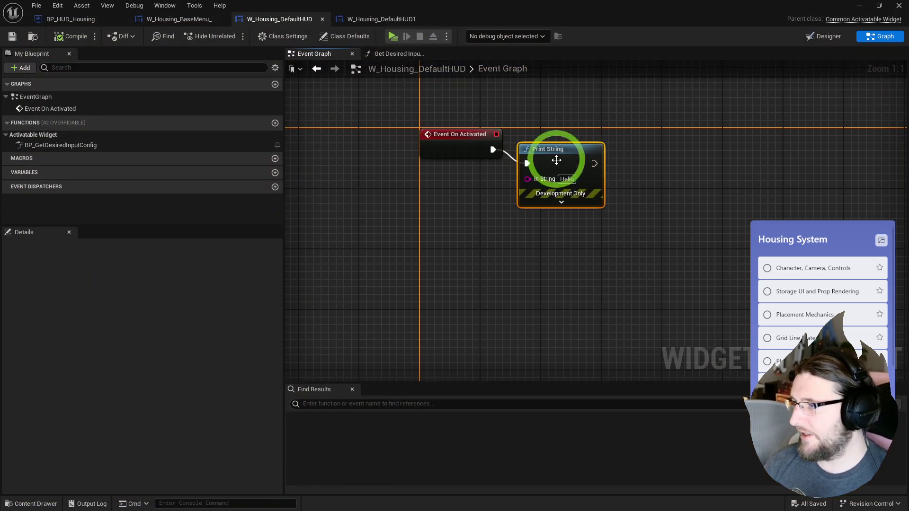
right_click(524, 251)
type("get owning")
key("Return")
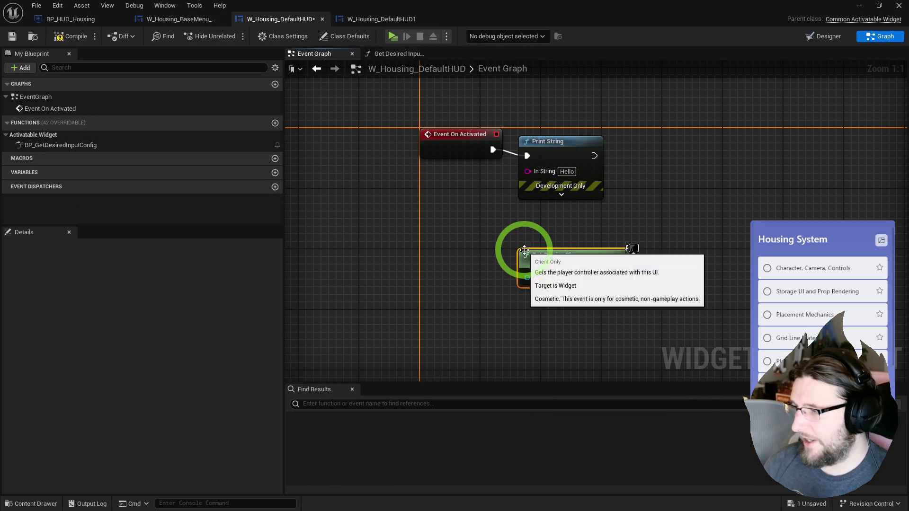
left_click_drag(614, 246, 613, 246)
type("set hous")
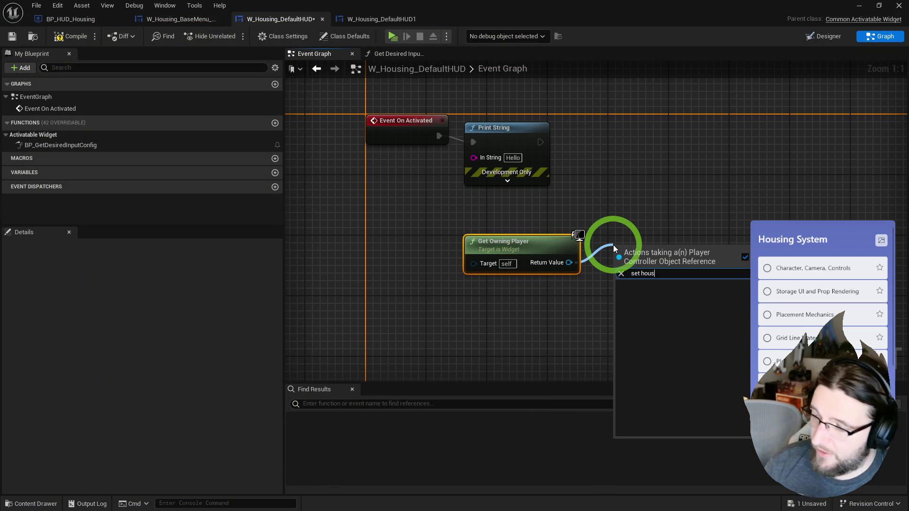
type("eset mouse")
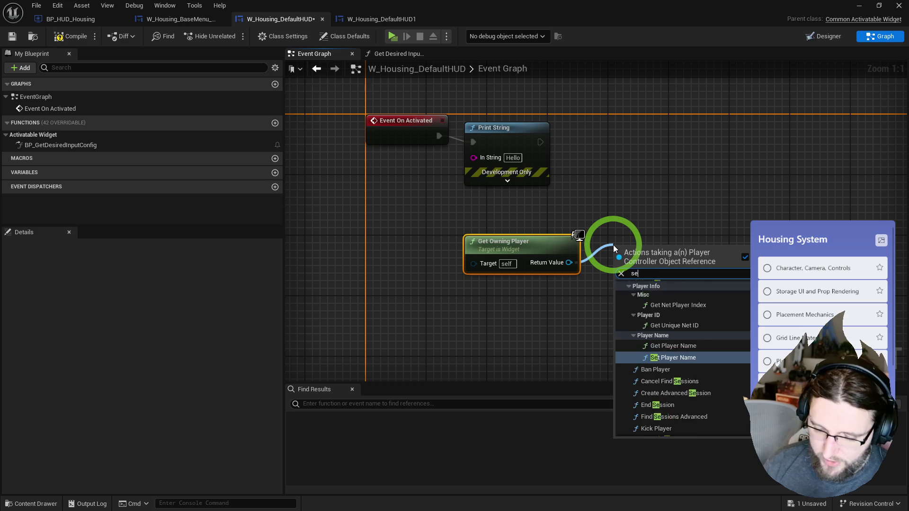
scroll(672, 408, "down", 1)
left_click(677, 407)
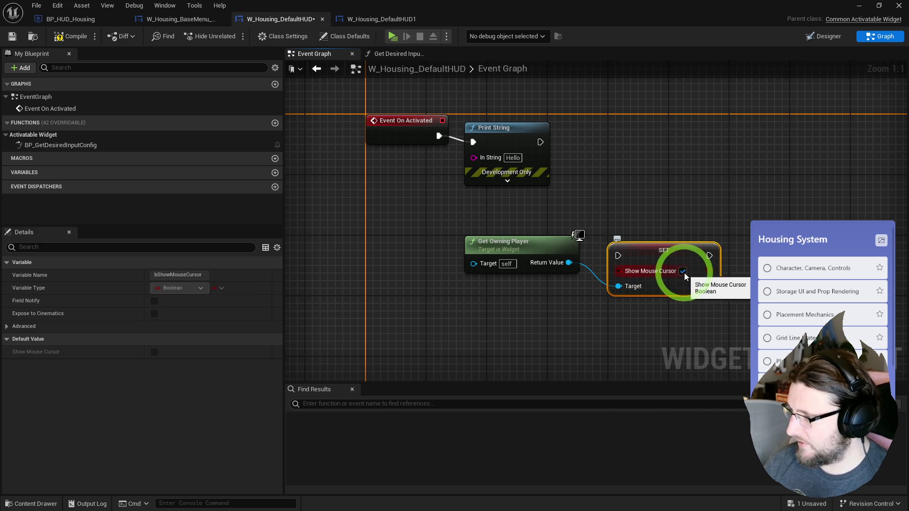
left_click_drag(643, 250, 644, 219)
left_click_drag(540, 142, 618, 226)
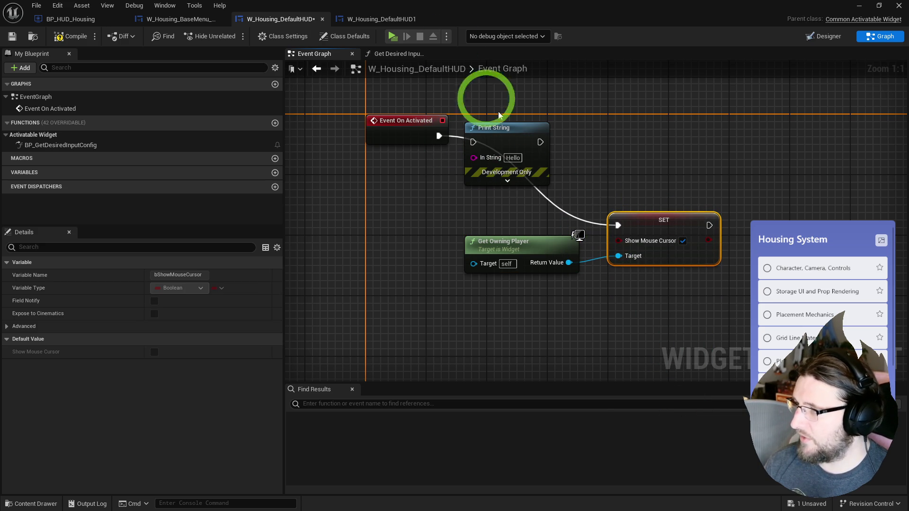
left_click(393, 37)
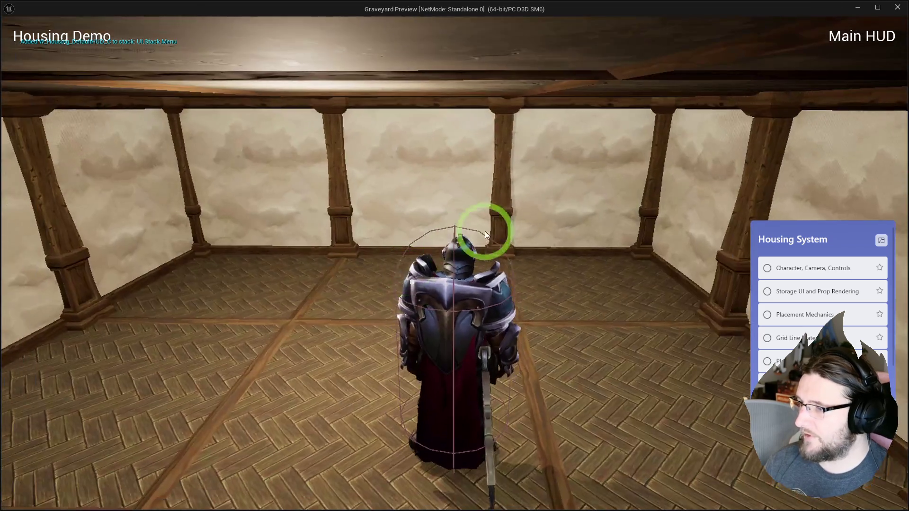
Walk the knight around the room, orbit the camera, then close the game preview.
mouse_move(485, 232)
left_mouse_down()
mouse_move(274, 183)
mouse_move(375, 243)
mouse_move(268, 472)
mouse_move(90, 241)
mouse_move(615, 179)
mouse_move(698, 237)
mouse_move(481, 303)
mouse_move(412, 228)
mouse_move(525, 239)
mouse_move(203, 225)
mouse_move(590, 178)
mouse_move(574, 245)
mouse_move(270, 240)
mouse_move(678, 208)
mouse_move(700, 211)
mouse_move(683, 219)
mouse_move(777, 211)
mouse_move(633, 222)
mouse_move(598, 237)
mouse_move(227, 265)
mouse_move(493, 234)
mouse_move(292, 238)
mouse_move(771, 225)
mouse_move(364, 219)
mouse_move(635, 231)
mouse_move(207, 236)
mouse_move(660, 233)
mouse_move(240, 229)
mouse_move(576, 235)
mouse_move(126, 238)
mouse_move(148, 240)
left_mouse_up()
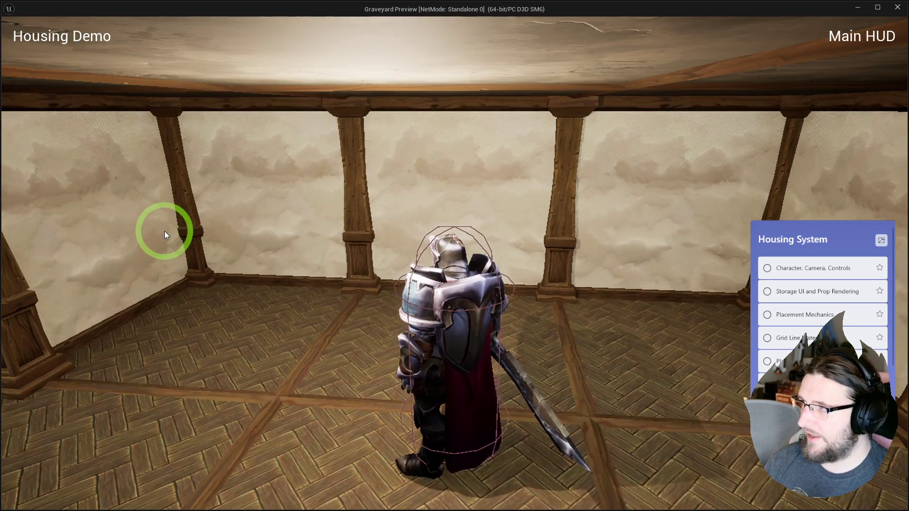
left_click_drag(164, 231, 181, 228)
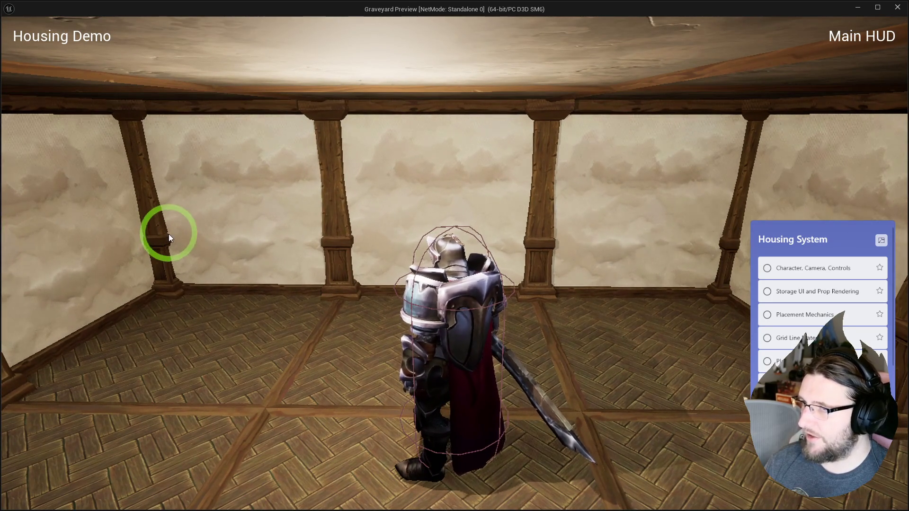
left_click(897, 7)
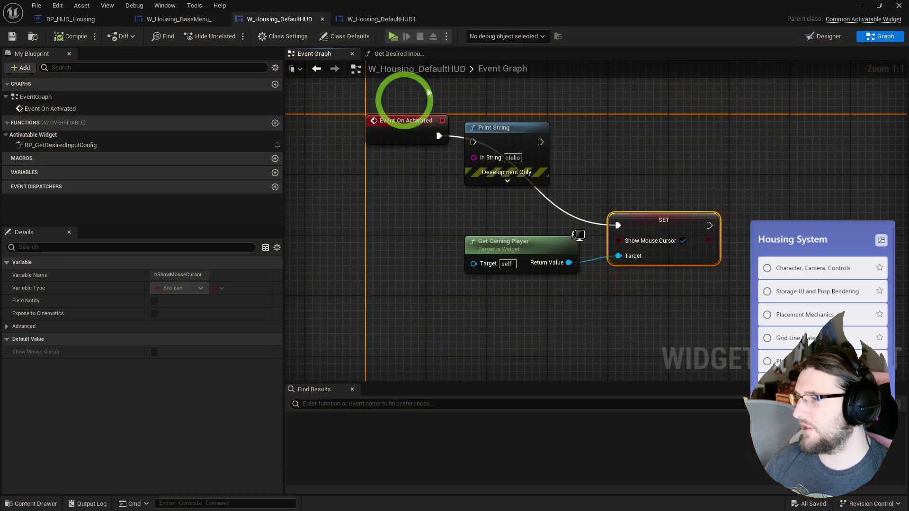
Remove Print String, wire Event On Activated straight into SET, align the nodes, and compile.
left_click(490, 123)
key("Delete")
left_click(514, 266)
left_click(680, 225, "shift")
mouse_move(680, 227)
left_mouse_down()
mouse_move(638, 137)
mouse_move(618, 133)
left_mouse_up()
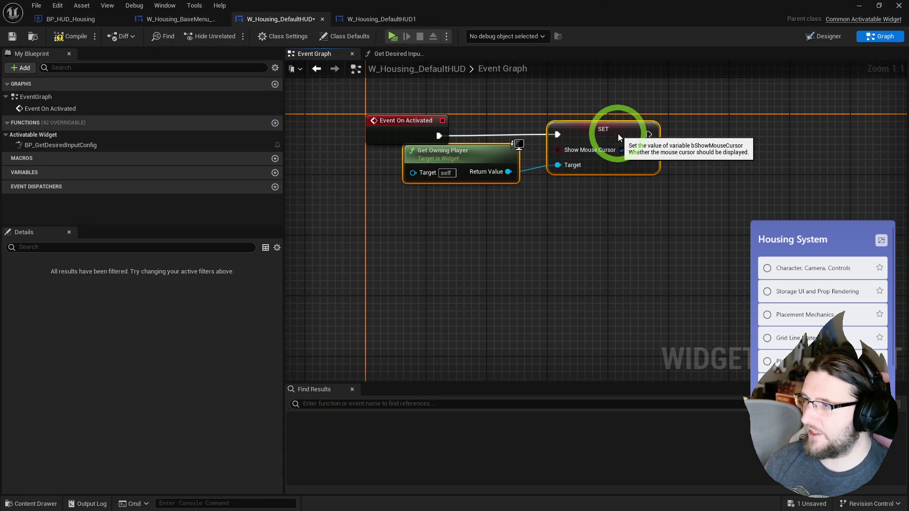
left_click_drag(436, 163, 400, 194)
left_click_drag(557, 137, 549, 138)
left_click(379, 129, "shift")
key("q")
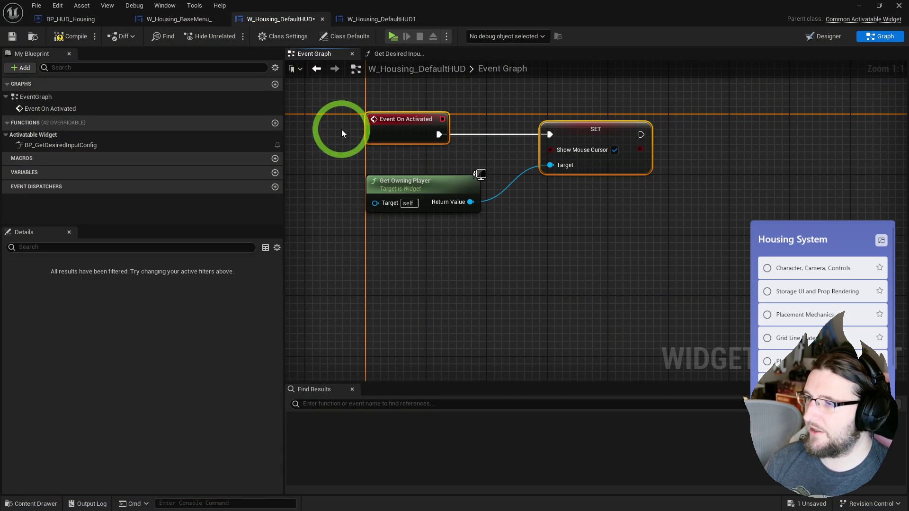
left_click_drag(387, 124, 387, 125)
left_click(70, 38)
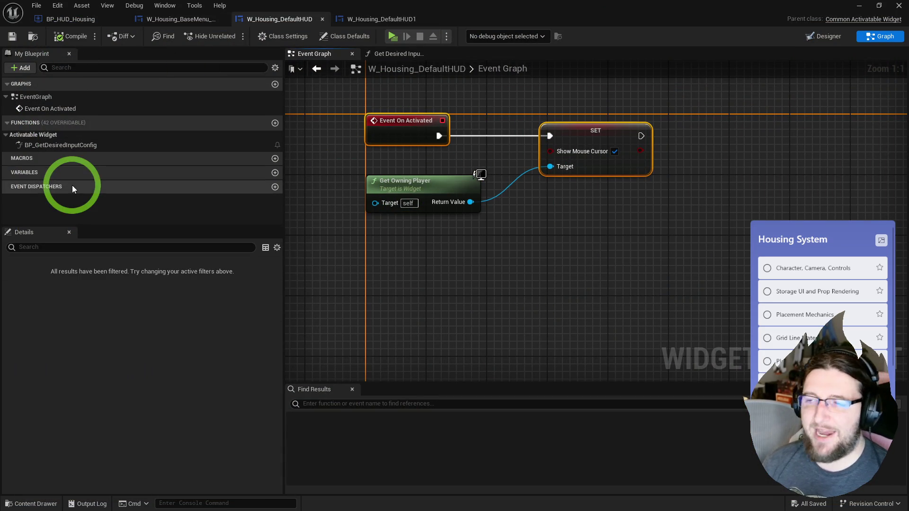
In BP_HUD_Housing, bring up the Content Drawer and the create-asset menu in Core.
left_click(73, 22)
key("ctrl+space")
right_click(507, 365)
Create the BP_MouseLock_Component Actor Component blueprint, open it, and add a new function.
left_click(549, 230)
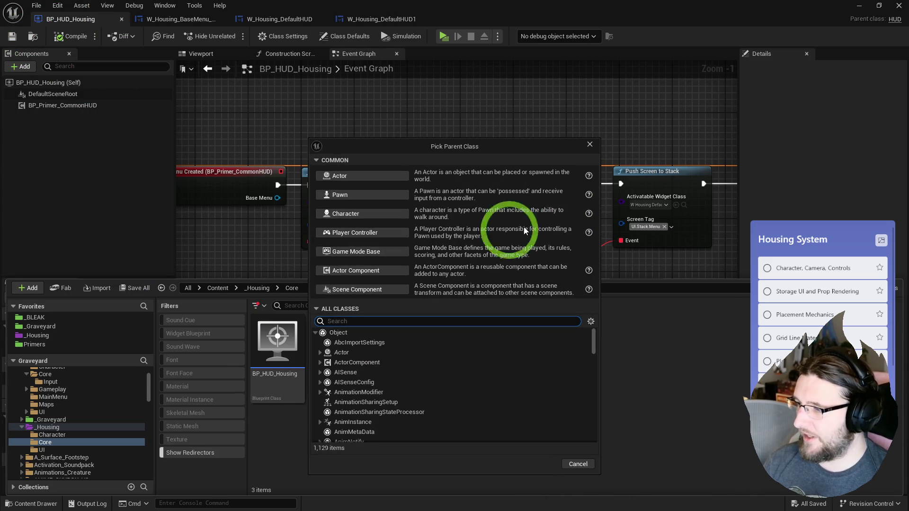
left_click(359, 273)
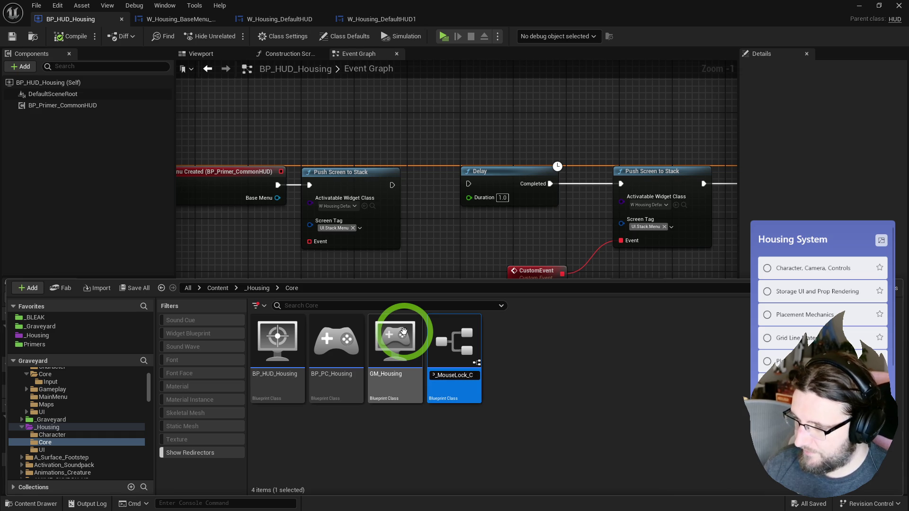
type("omponent")
key("Return")
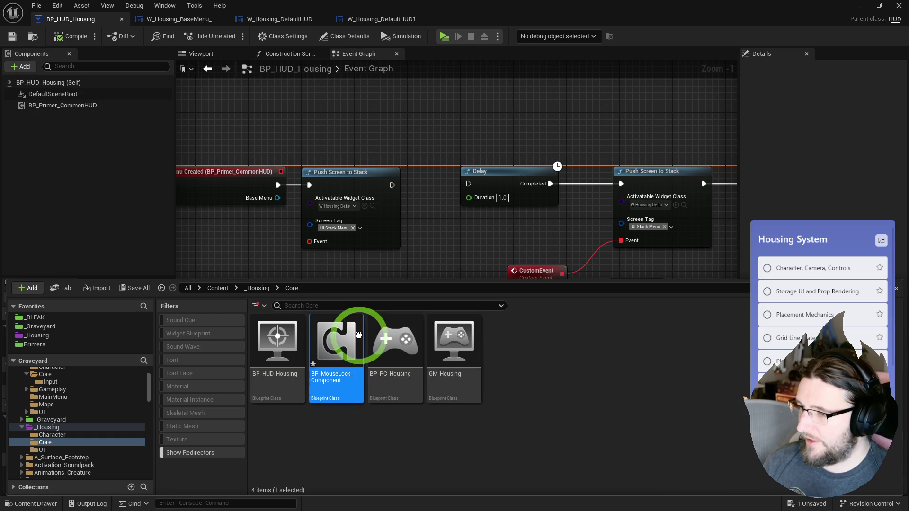
double_click(359, 324)
left_click(207, 134)
type("LockMouse")
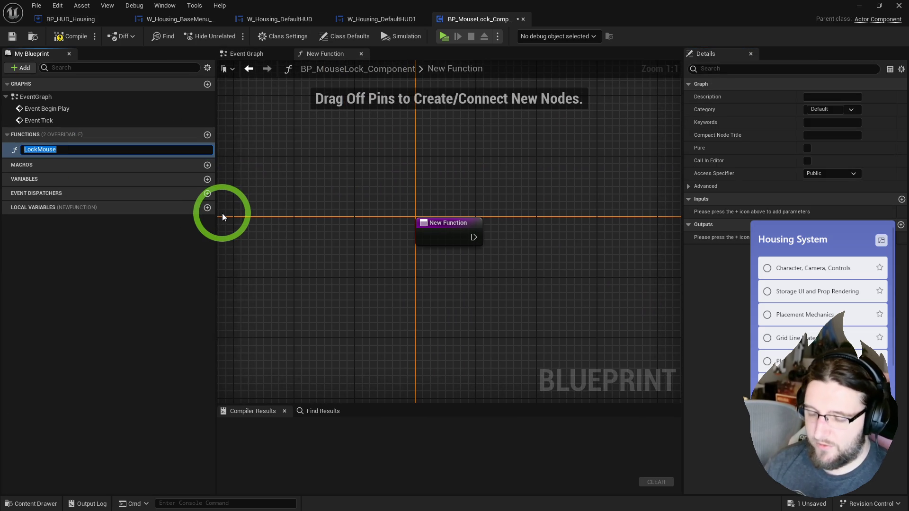
Name the function LockMouse and give it a Boolean input called Lock.
key("Return")
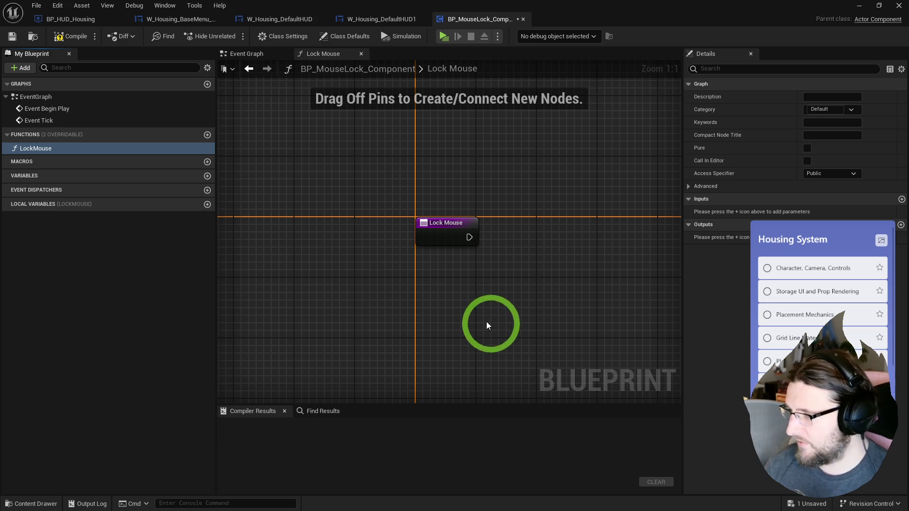
left_click_drag(367, 223, 338, 219)
left_click(901, 225)
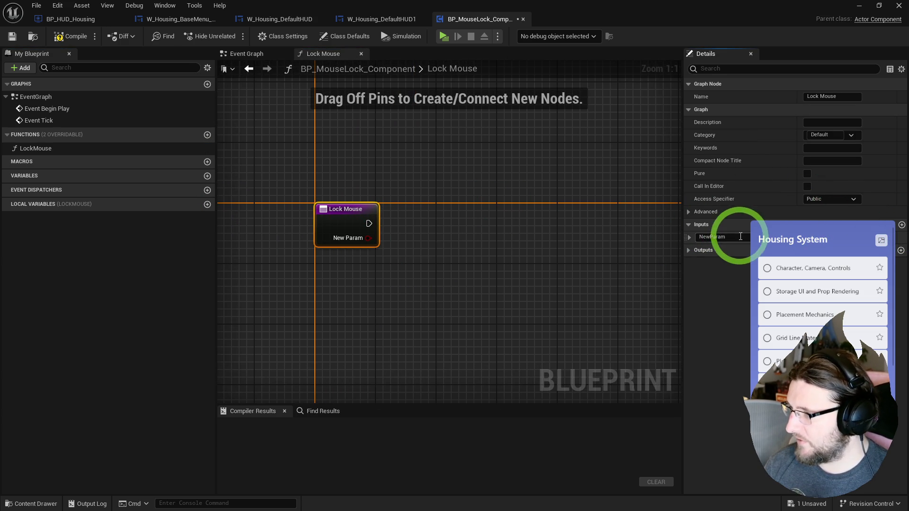
type("Mouse")
key("ctrl+a")
type("Lock")
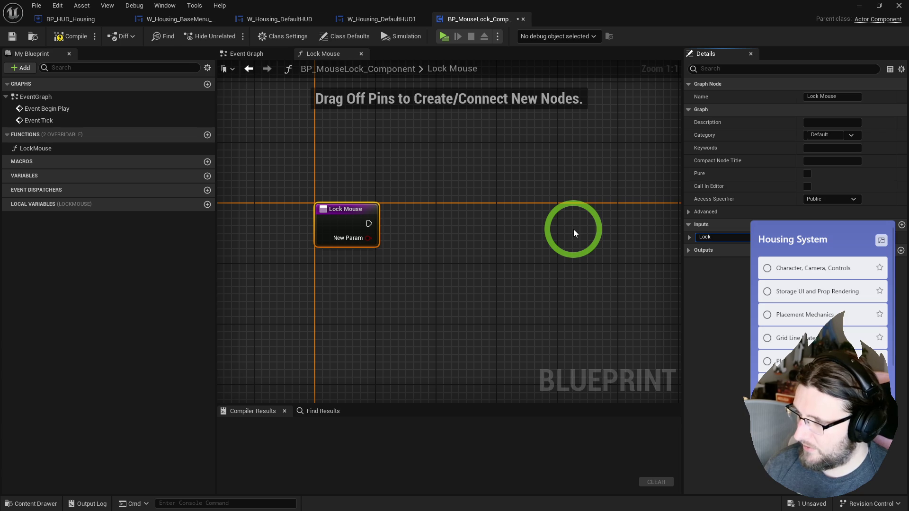
key("Return")
Add Get Player Controller feeding a Set Show Mouse Cursor node.
left_click_drag(505, 291, 350, 227)
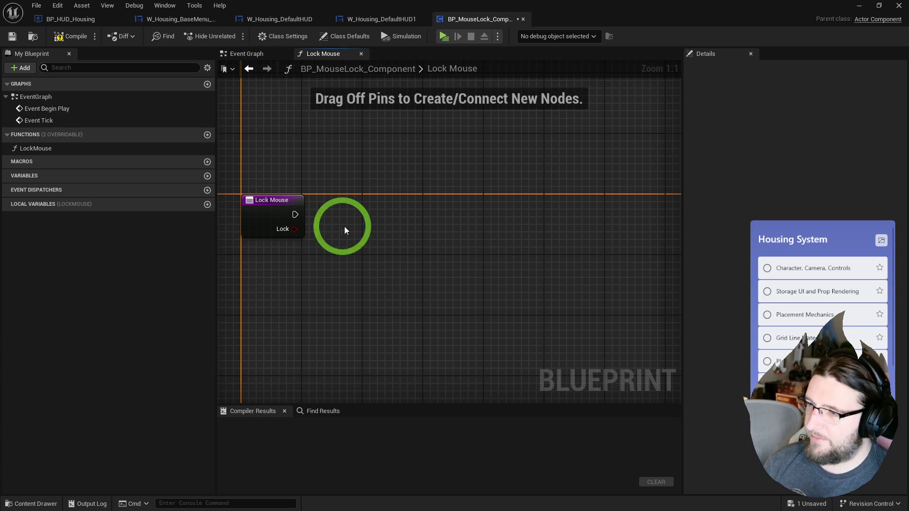
left_click_drag(294, 229, 340, 233)
type("s")
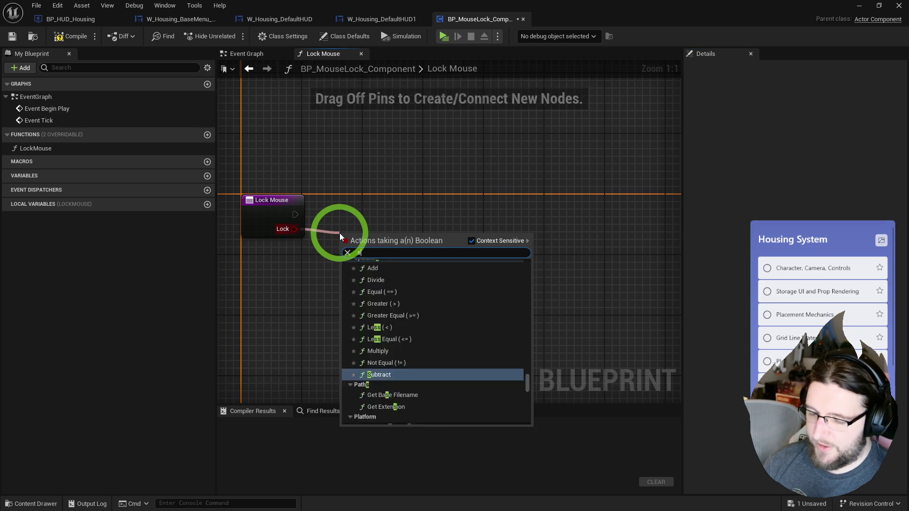
type("et show m")
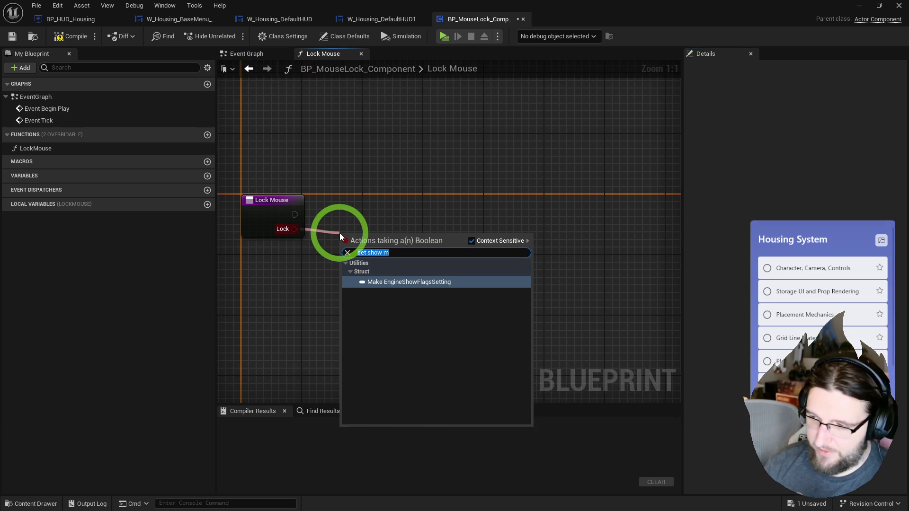
key("Escape")
right_click(271, 276)
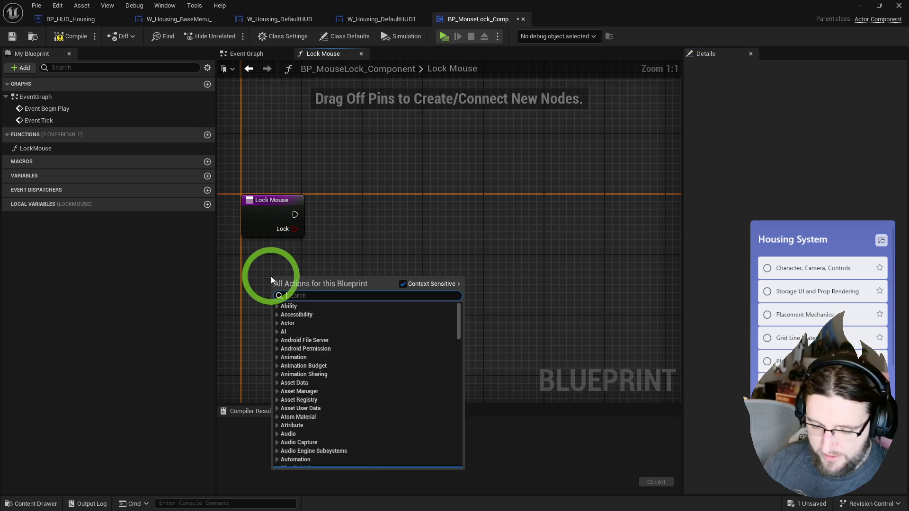
type("get player controller")
key("Return")
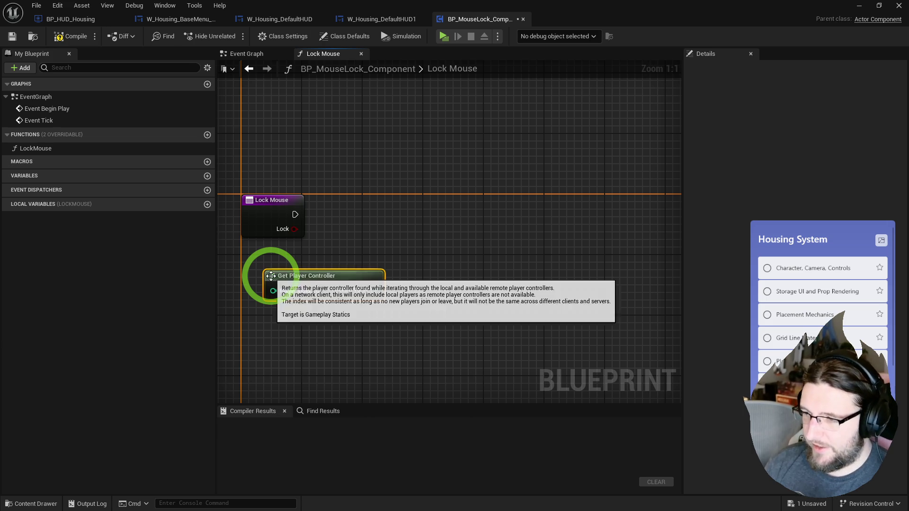
left_click_drag(270, 277, 283, 281)
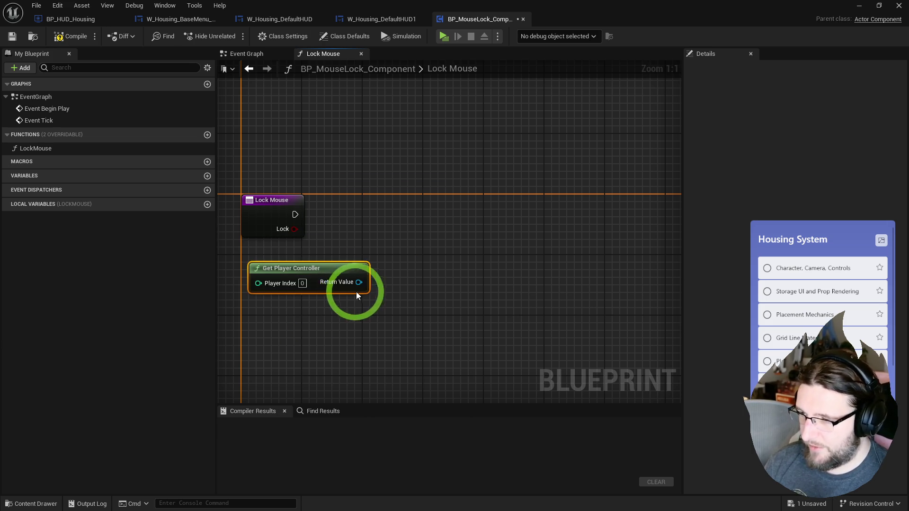
left_click(349, 274)
left_click_drag(349, 275, 421, 223)
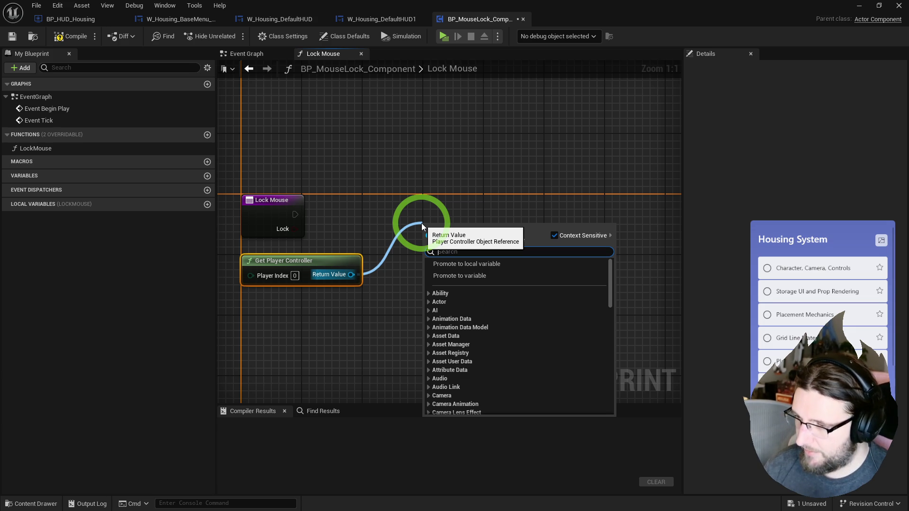
type("set show mous")
key("Return")
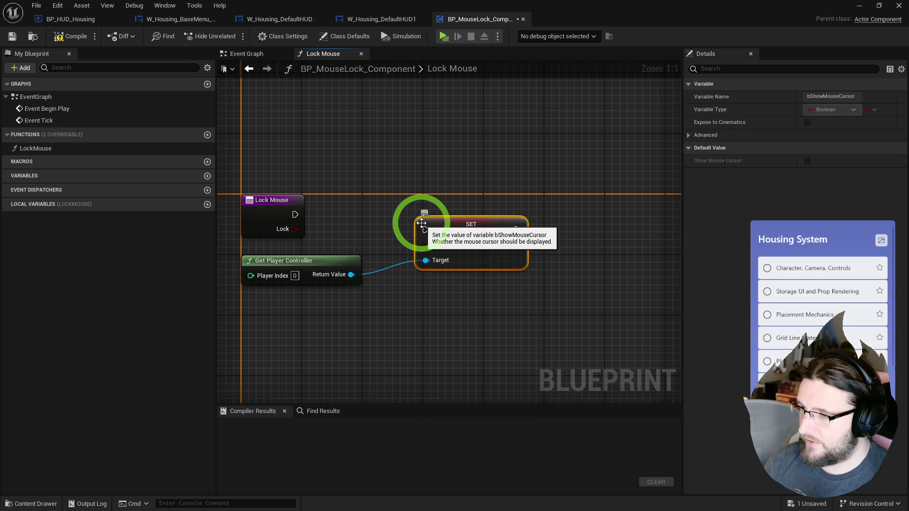
Feed NOT Lock into Show Mouse Cursor and connect the function's execution to SET.
mouse_move(293, 230)
left_mouse_down()
mouse_move(333, 231)
mouse_move(325, 238)
left_mouse_up()
type("!")
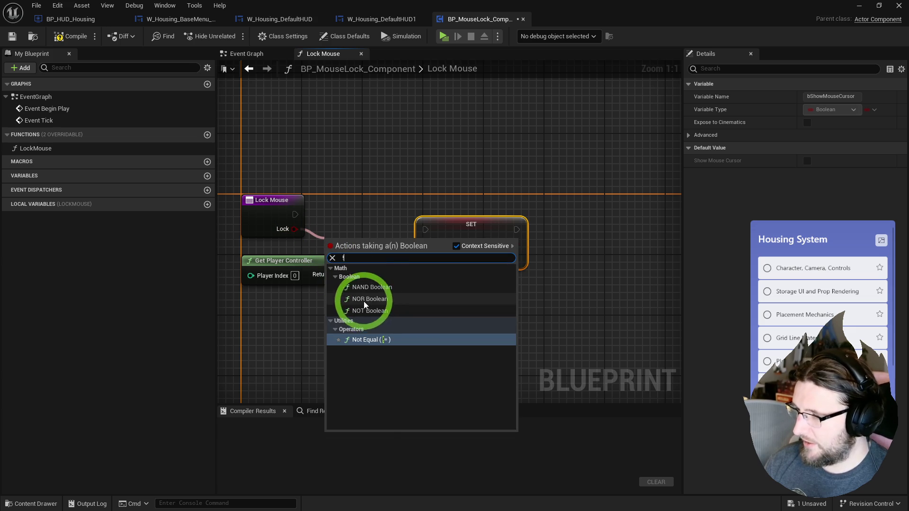
left_click(365, 310)
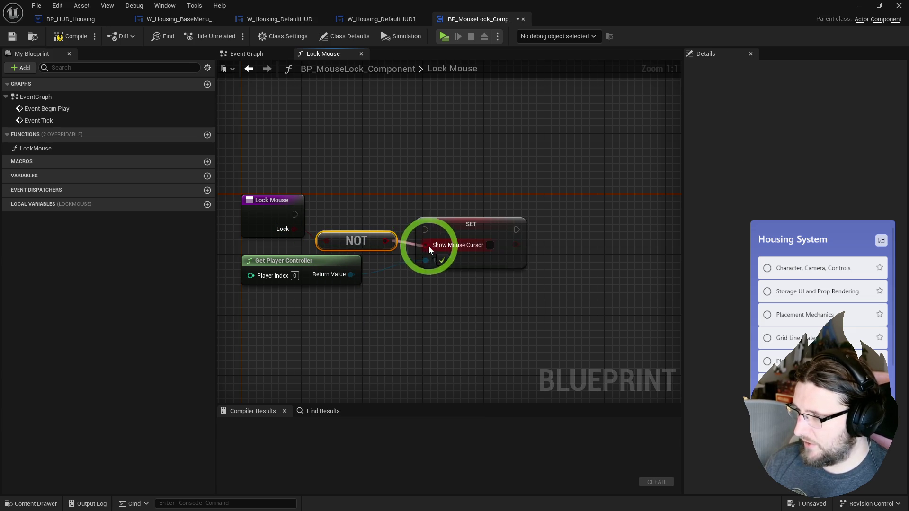
left_click(457, 228)
mouse_move(454, 19)
left_mouse_down()
mouse_move(445, 38)
mouse_move(490, 32)
left_mouse_up()
Compile the mouse lock component, dock its editor back among the tabs, and return to W_Housing_DefaultHUD.
left_click(655, 21)
left_click(715, 18)
left_click_drag(714, 18, 600, 60)
left_click_drag(405, 78, 518, 20)
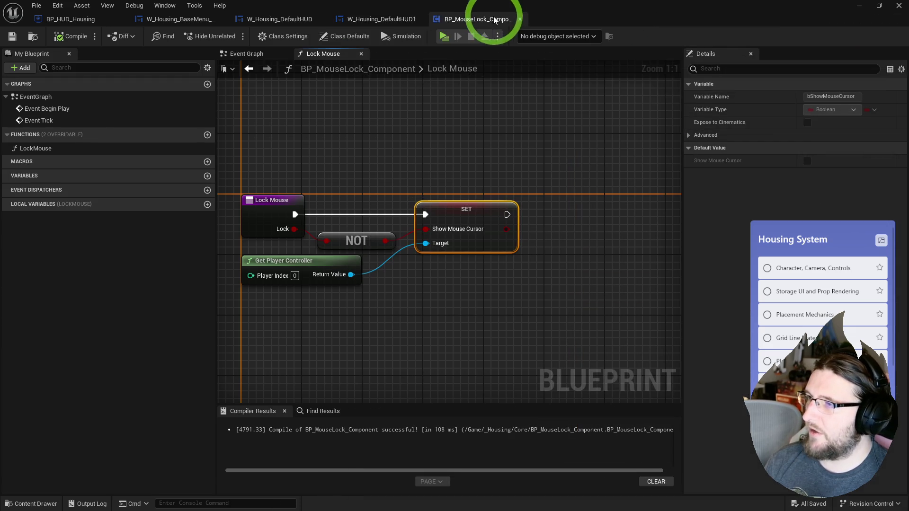
left_click(162, 19)
left_click(281, 20)
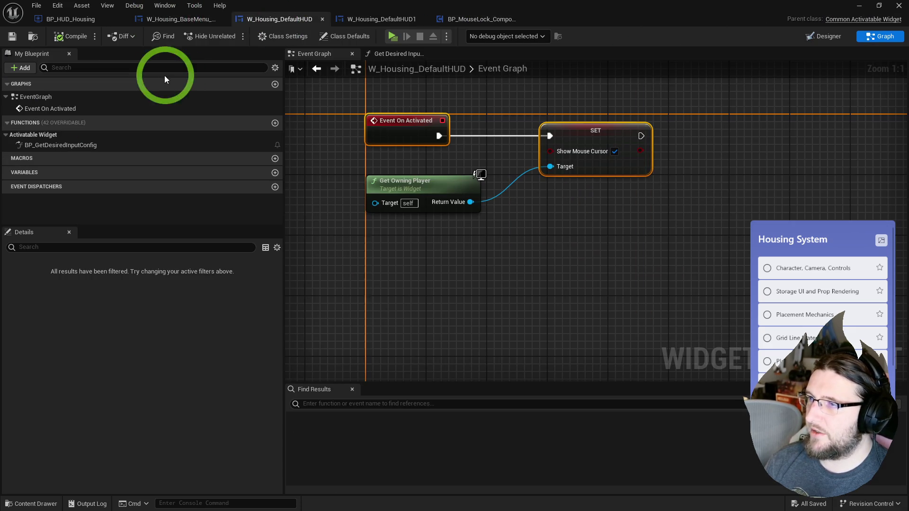
Add a BP_MouseLock_Component to BP_HUD_Housing's components and compile.
left_click(77, 22)
left_click(25, 66)
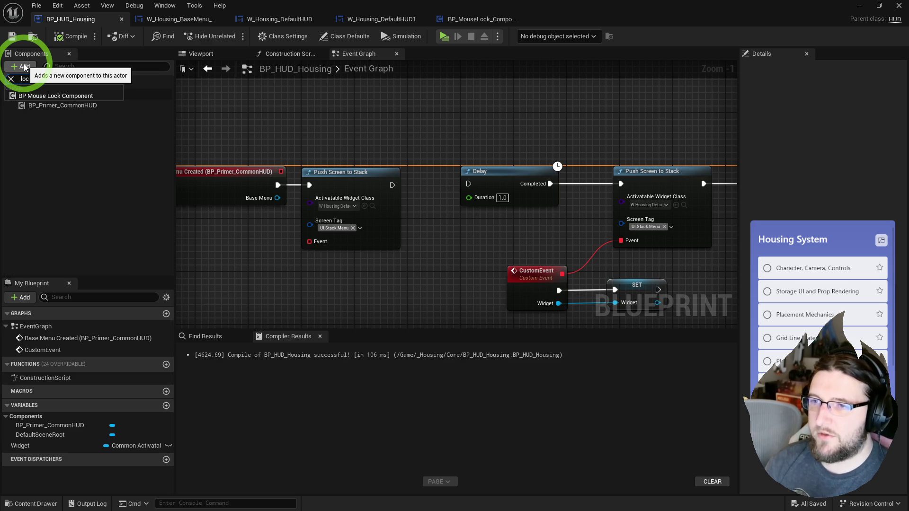
left_click(65, 95)
left_click(66, 40)
mouse_move(78, 105)
left_mouse_down()
mouse_move(383, 128)
mouse_move(303, 112)
left_mouse_up()
left_click(70, 40)
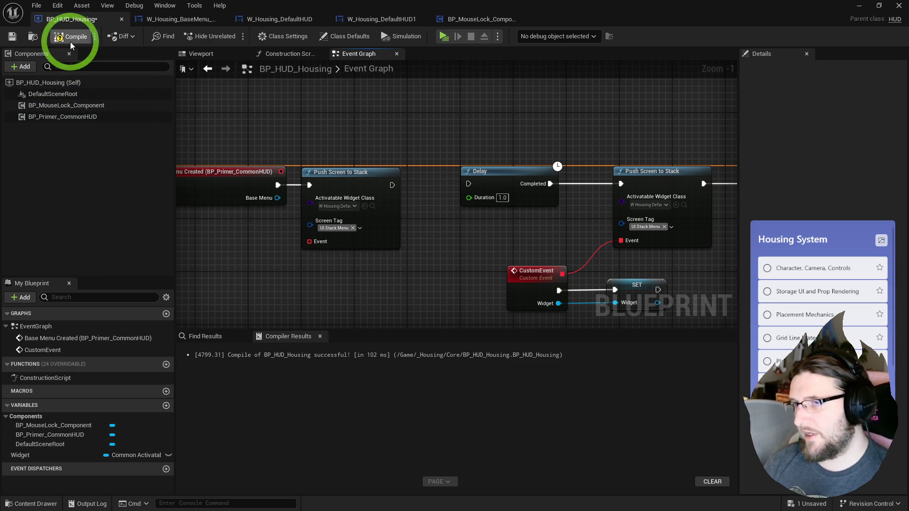
In the Core content folder, bring up the Blueprint asset creation submenu.
left_click(33, 37)
right_click(518, 379)
mouse_move(550, 386)
mouse_move(553, 348)
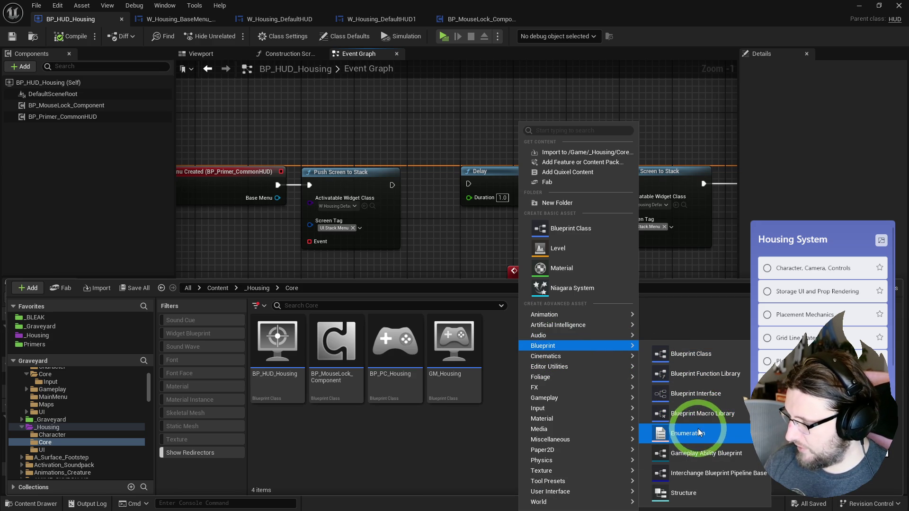
Create a Blueprint Function Library, rename it BPFL_Housing, and open it for editing.
left_click(697, 379)
type("BPFL_")
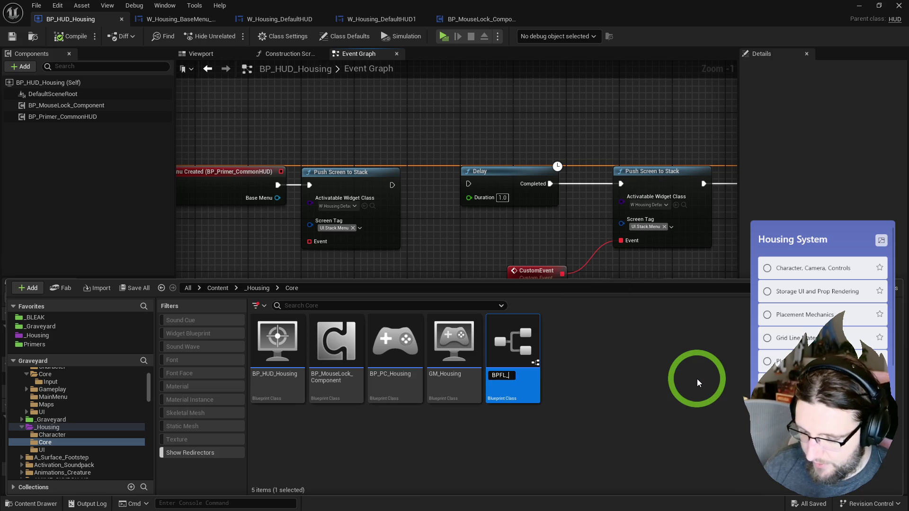
type("UI_Housing")
key("Return")
double_click(461, 331)
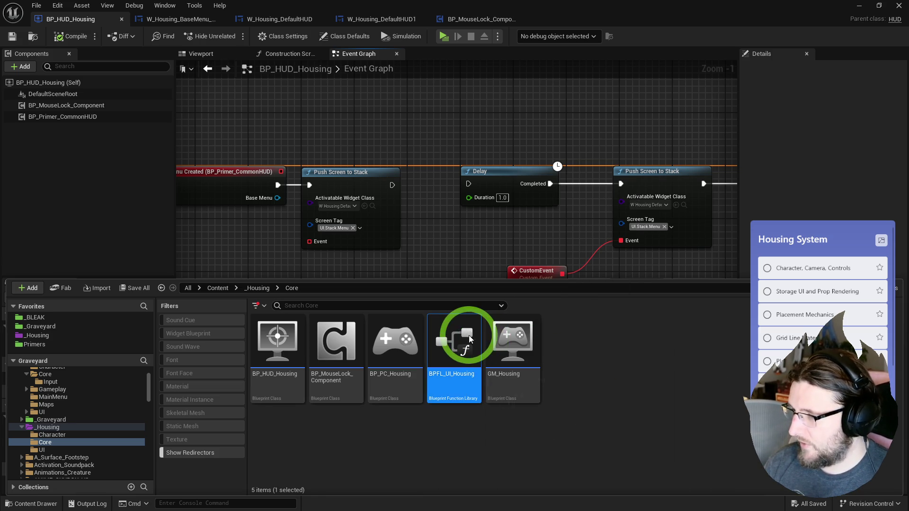
left_click(450, 375)
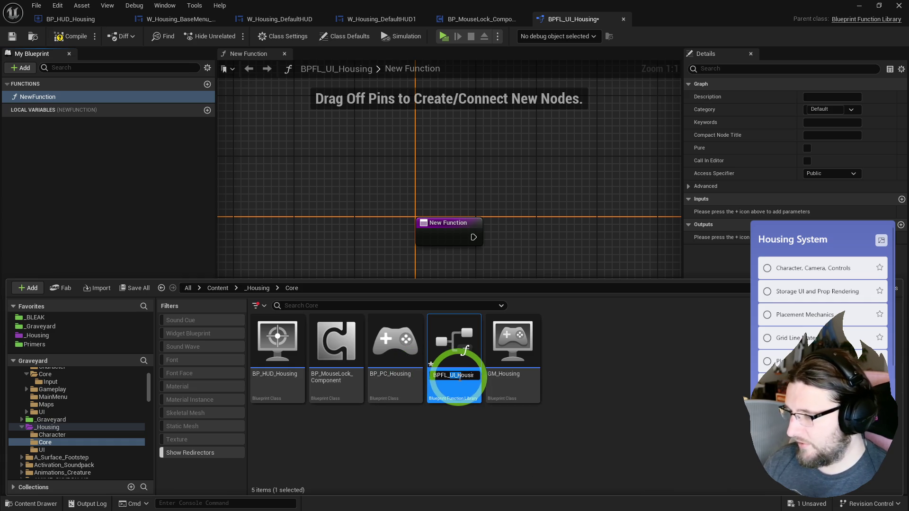
key("Return")
mouse_move(451, 335)
left_mouse_down()
mouse_move(61, 416)
mouse_move(45, 433)
mouse_move(406, 432)
mouse_move(446, 350)
left_mouse_up()
left_click(327, 184)
type("SetLockM")
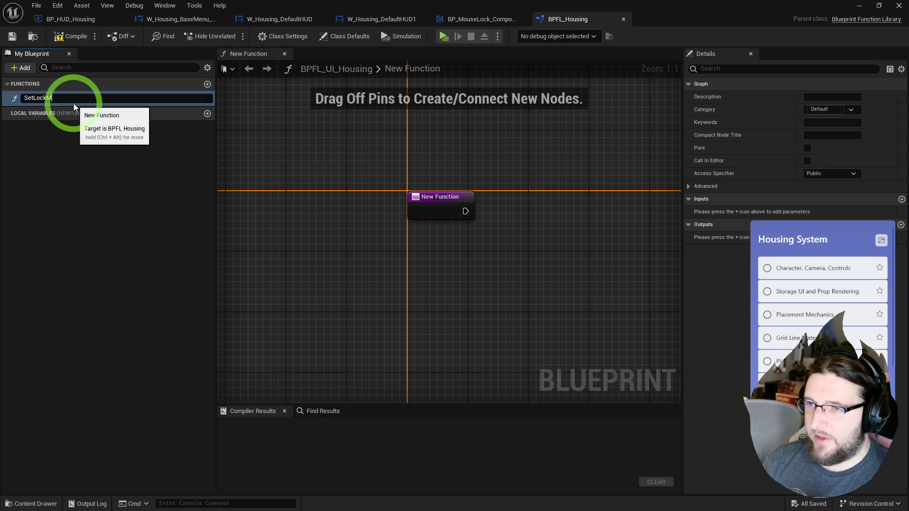
Name the function SetLockMouse and add Get Player Controller wired into Get HUD.
type("ouse")
key("Return")
right_click(461, 272)
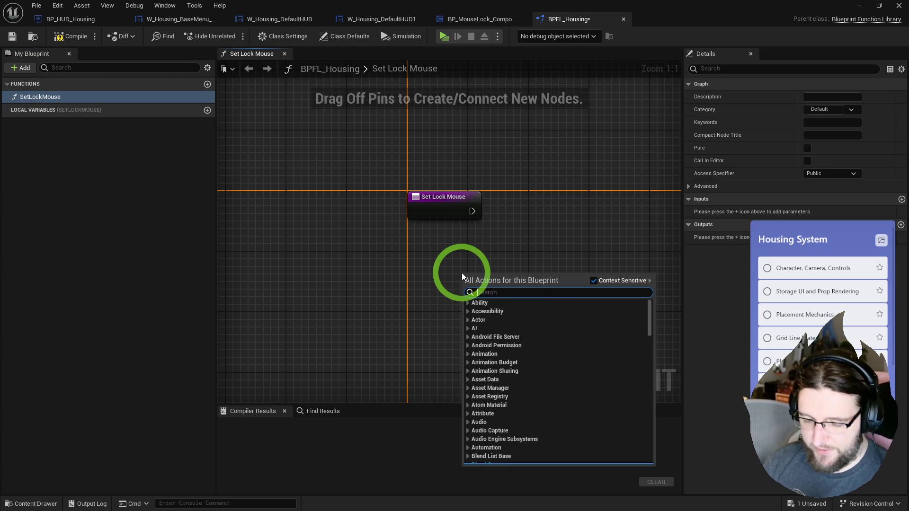
type("get player con")
key("Return")
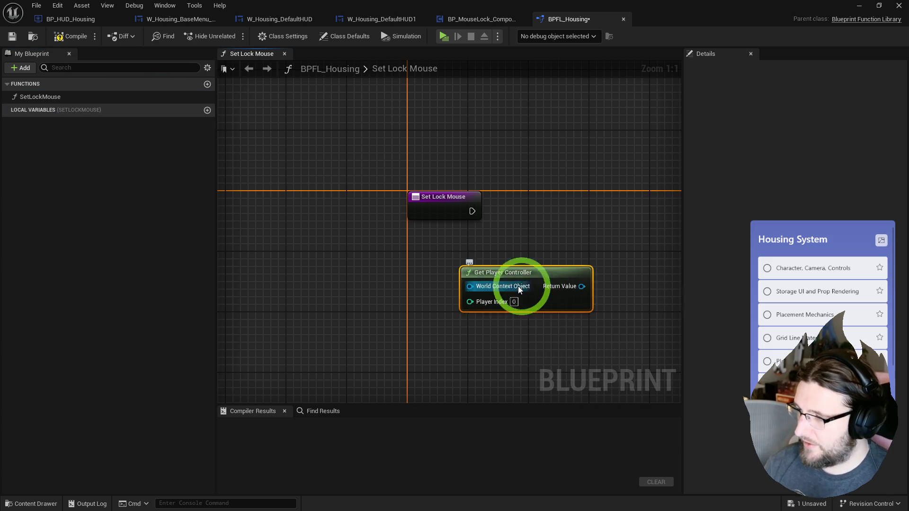
left_click_drag(529, 256, 549, 260)
type("get hud")
key("Return")
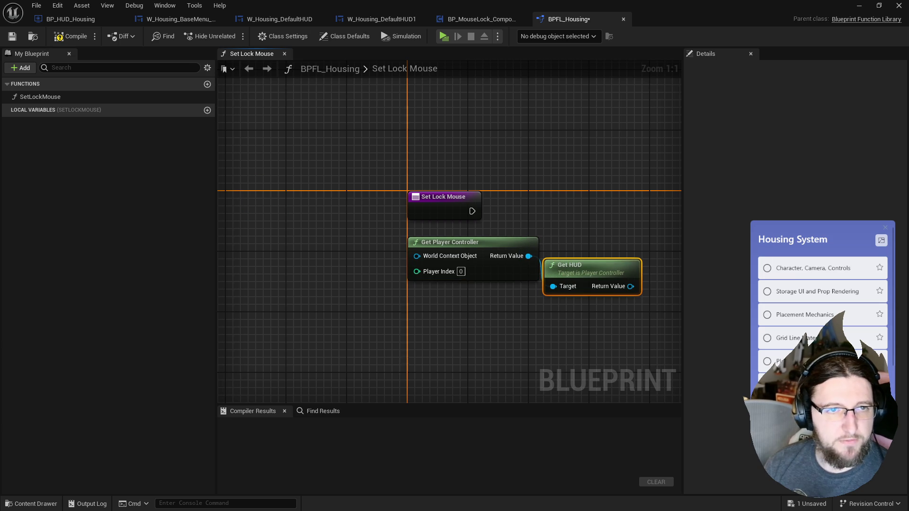
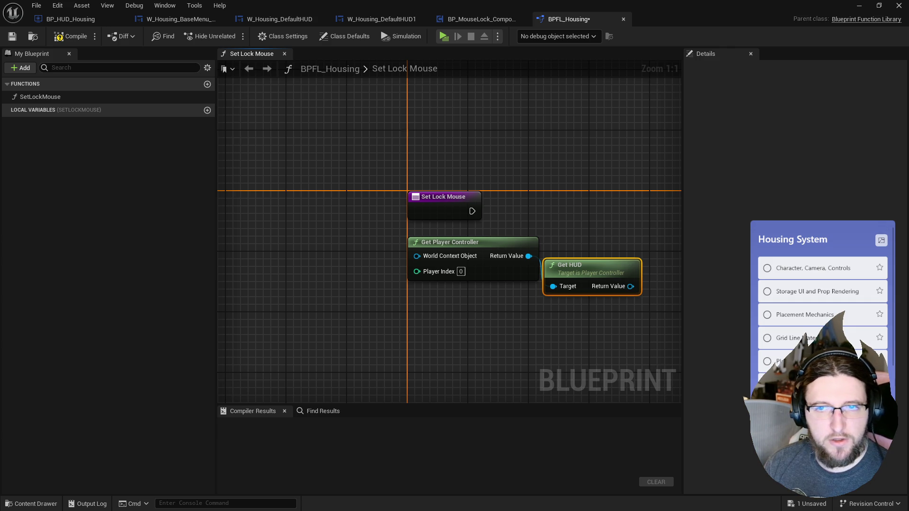
Move the Get Player Controller and Get HUD nodes up beside Set Lock Mouse.
key("alt+Tab")
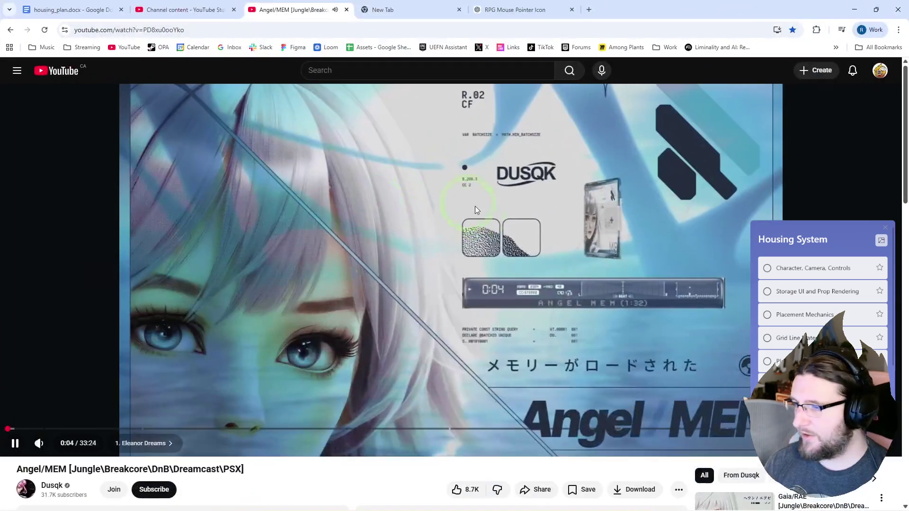
key("alt+Tab")
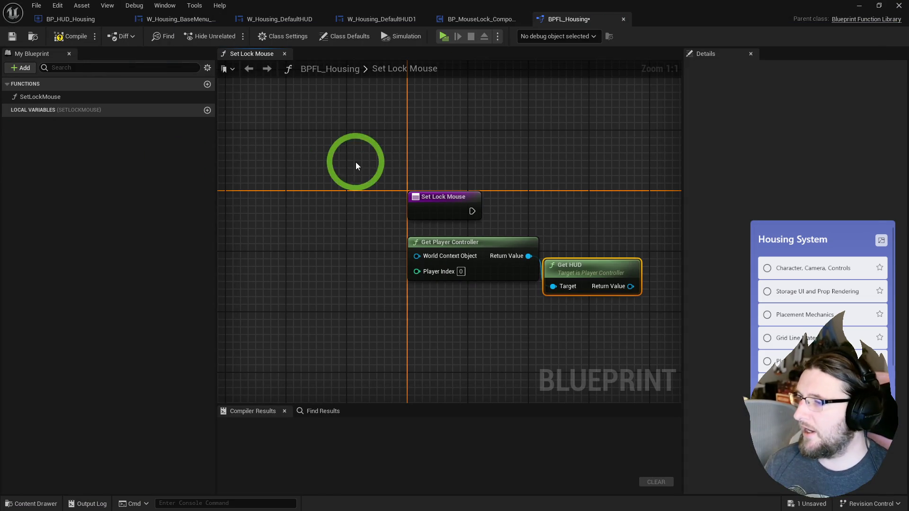
right_click(356, 166)
left_click(583, 308)
left_click(323, 270, "ctrl")
left_click_drag(323, 270, 330, 253)
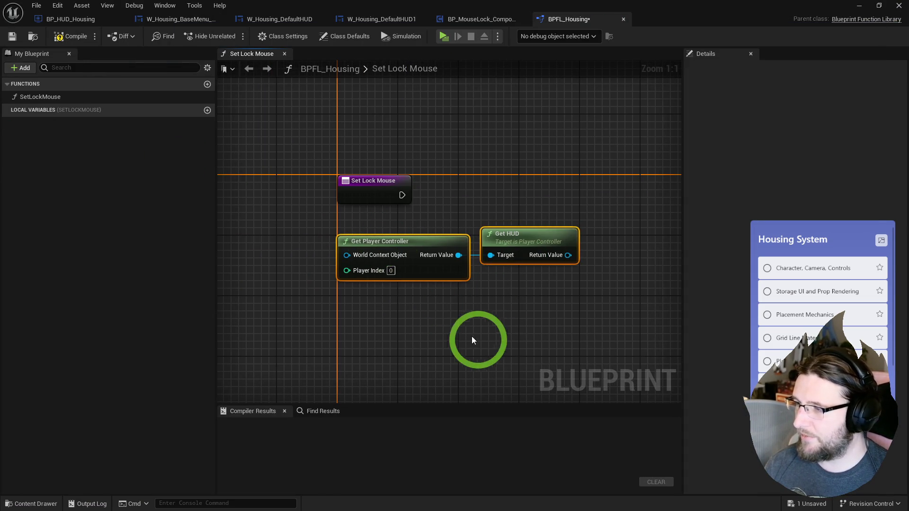
left_click_drag(438, 305, 426, 349)
Add Get Component by Class from Get HUD, with the class set to BP_MouseLock_Component.
left_click_drag(498, 273, 520, 263)
type("get comp cla")
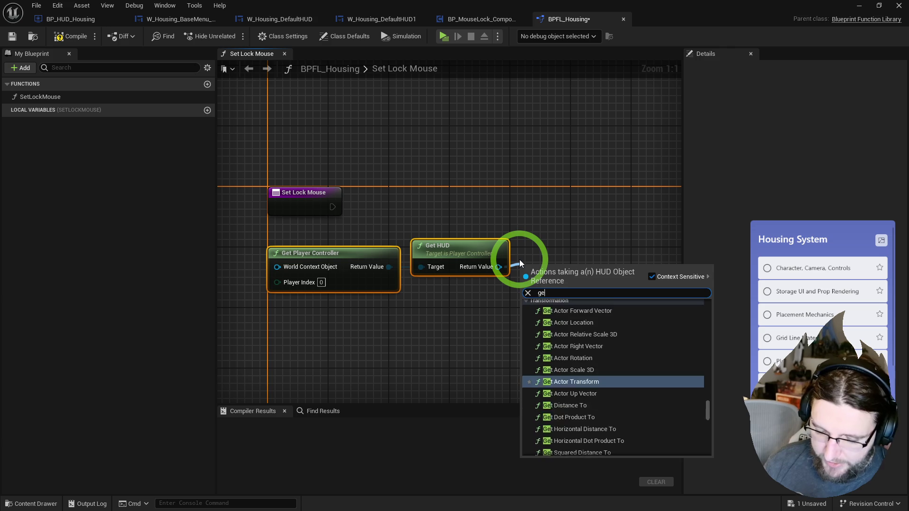
key("Return")
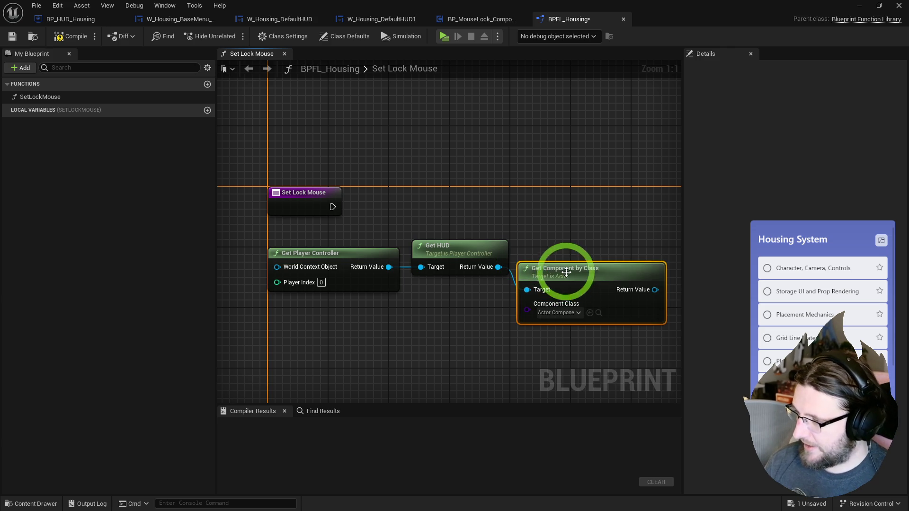
left_click_drag(559, 291, 494, 288)
left_click(489, 286)
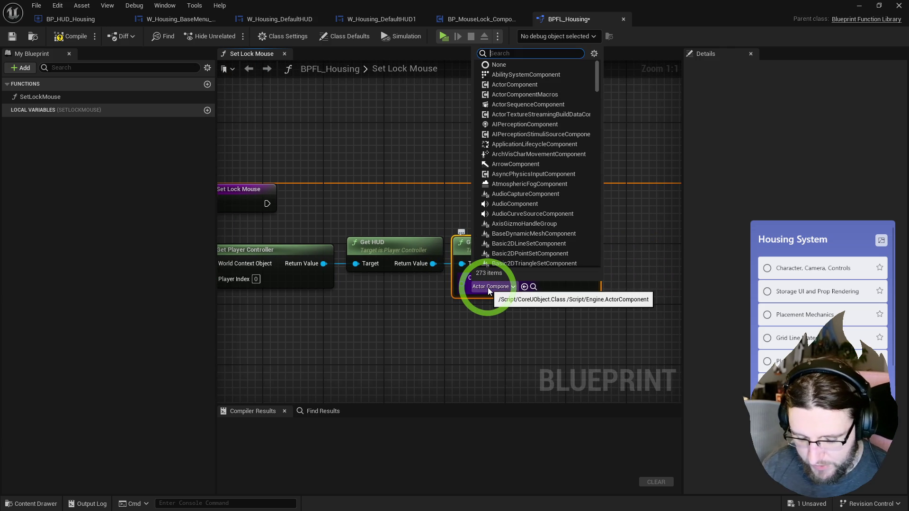
type("lmouse")
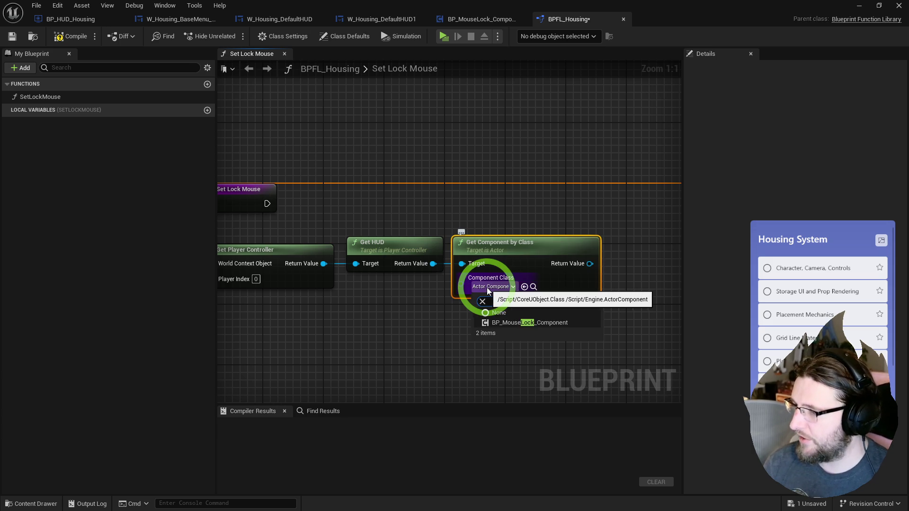
left_click(531, 319)
Call Lock Mouse on the returned component, replacing a mistakenly added Set Lock Mouse node.
mouse_move(504, 258)
left_mouse_down()
mouse_move(527, 252)
mouse_move(557, 203)
left_mouse_up()
type("set loc")
key("Return")
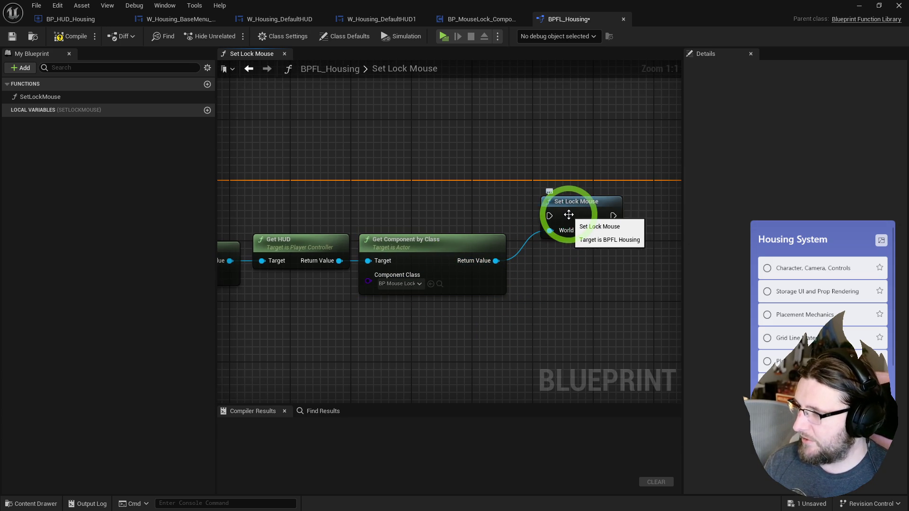
key("Delete")
mouse_move(496, 260)
left_mouse_down()
mouse_move(518, 263)
mouse_move(659, 196)
left_mouse_up()
type("lock")
left_click(558, 339)
Feed a Get Lock getter into Lock Mouse and wire the entry node's execution to it.
mouse_move(633, 229)
left_mouse_down()
mouse_move(290, 190)
mouse_move(307, 189)
left_mouse_up()
mouse_move(613, 223)
left_mouse_down()
mouse_move(220, 196)
mouse_move(255, 193)
left_mouse_up()
left_click_drag(622, 223, 565, 206)
type("lock")
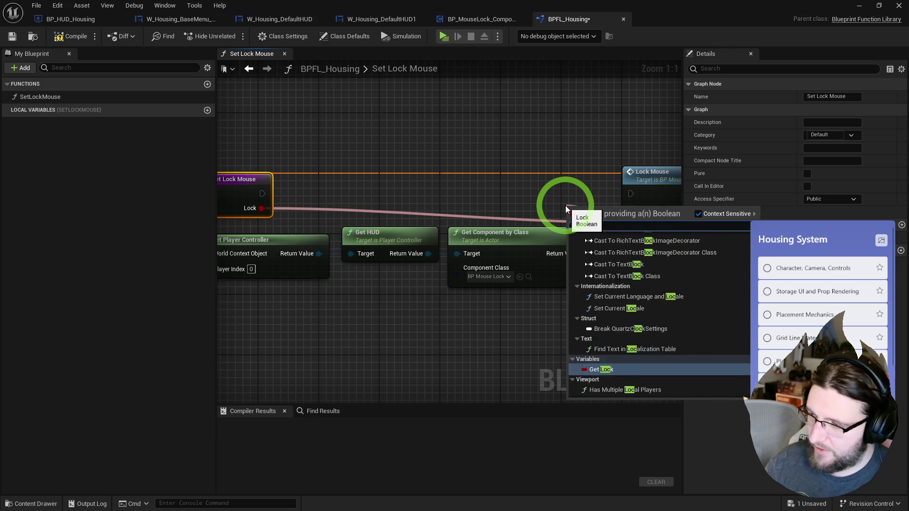
left_click(631, 392)
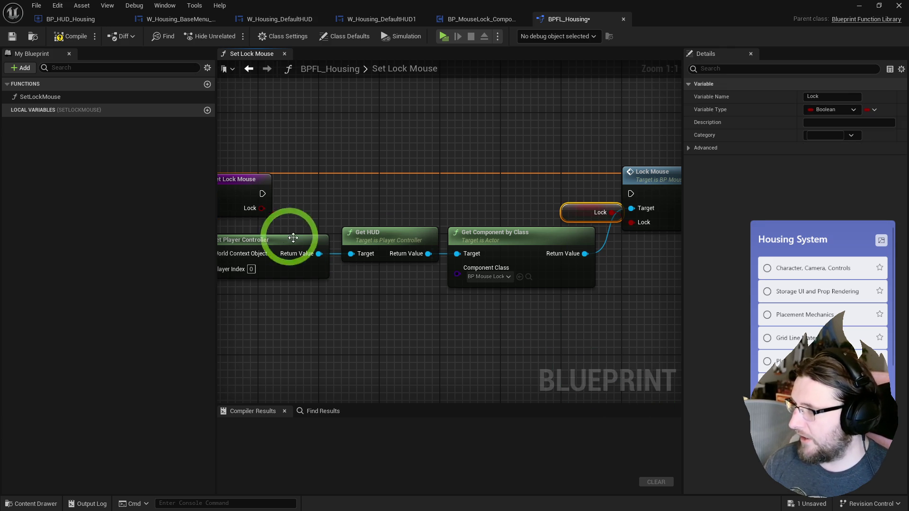
mouse_move(262, 194)
left_mouse_down()
mouse_move(625, 195)
mouse_move(550, 209)
mouse_move(575, 239)
mouse_move(643, 253)
mouse_move(665, 234)
mouse_move(552, 249)
left_mouse_up()
scroll(551, 213, "down", 1)
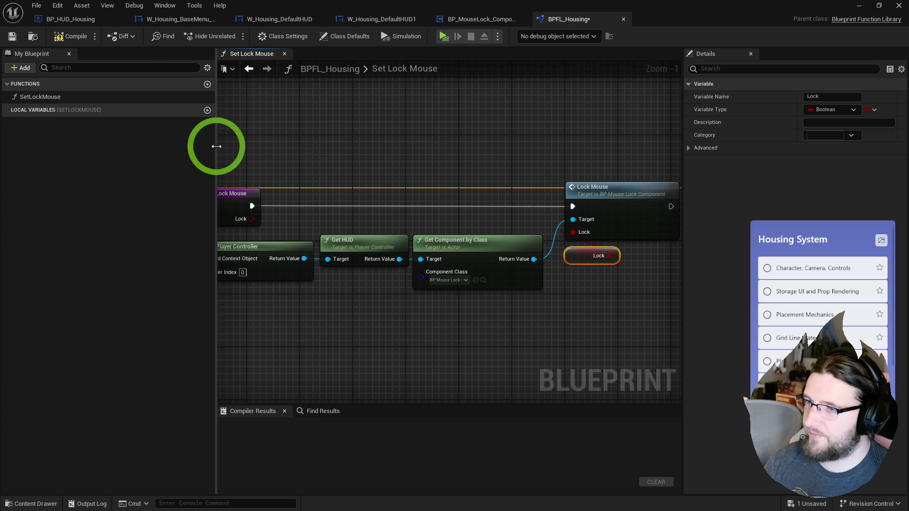
left_click_drag(217, 148, 148, 148)
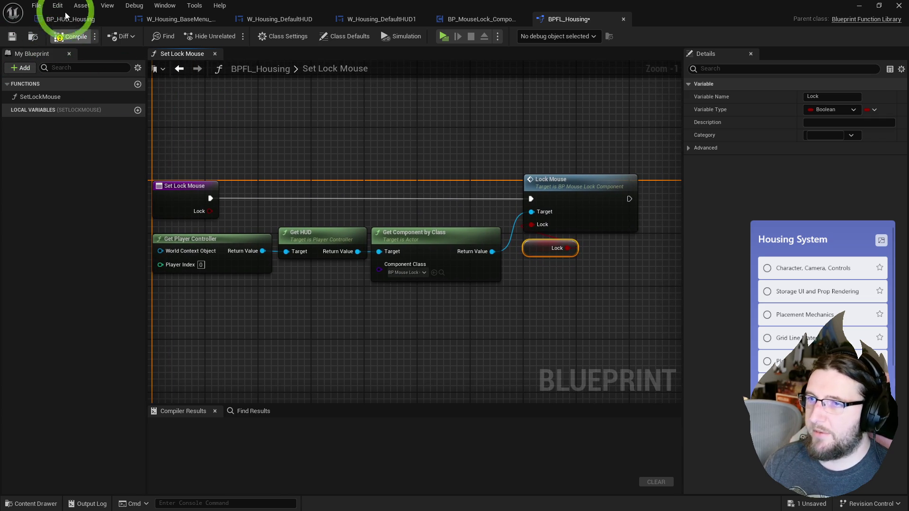
Set the Application Scale in Editor Preferences to 1.2.
left_click(57, 5)
left_click(88, 116)
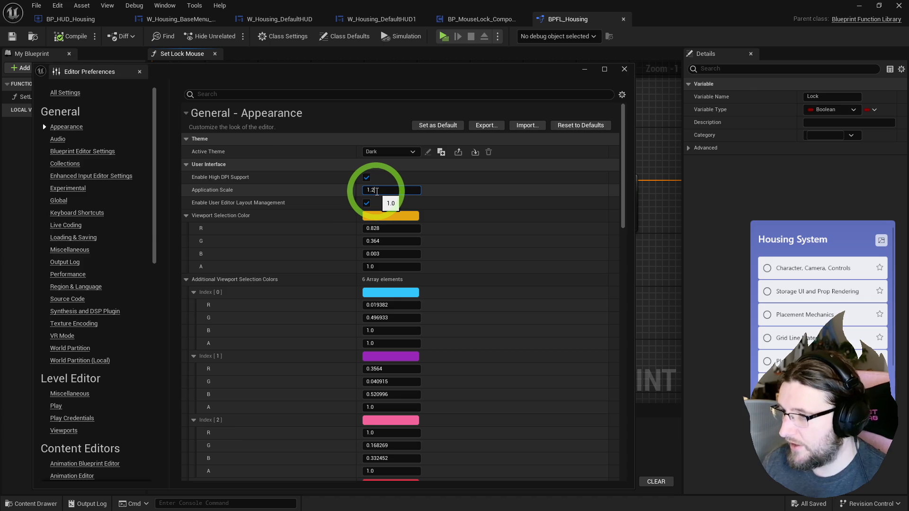
left_click(332, 191)
middle_click(108, 75)
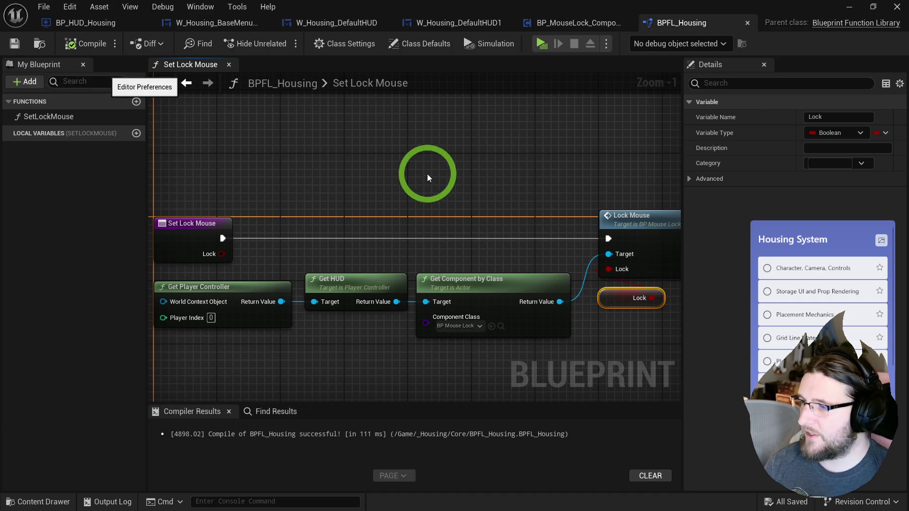
Resize the side panels to widen the graph and recentre it on Lock Mouse.
left_click_drag(683, 186, 731, 193)
left_click_drag(427, 161, 274, 148)
left_click_drag(150, 167, 138, 162)
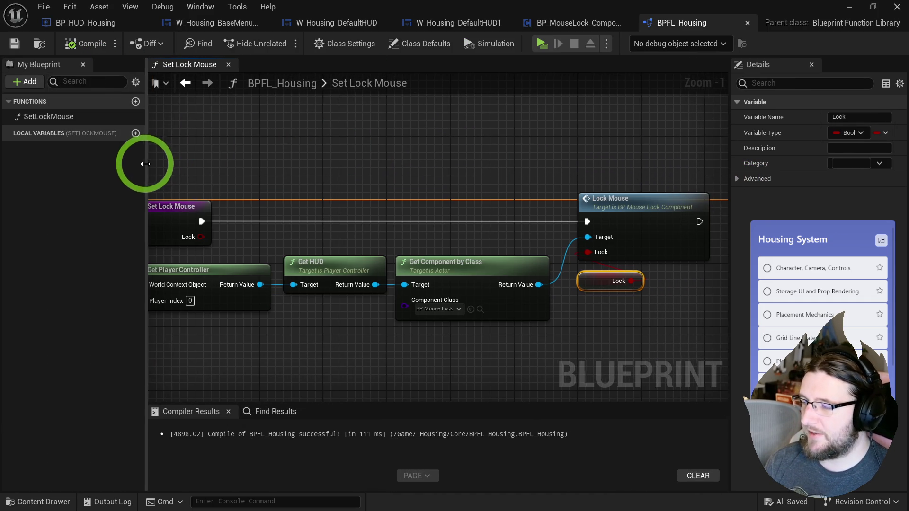
scroll(278, 166, "down", 1)
left_click_drag(278, 166, 305, 176)
scroll(238, 165, "down", 1)
scroll(238, 165, "up", 1)
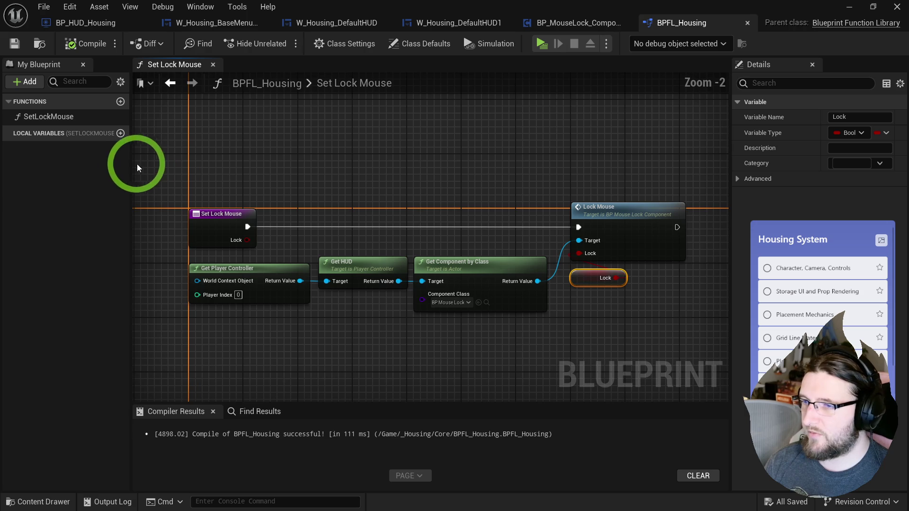
left_click_drag(133, 163, 151, 164)
left_click_drag(729, 219, 721, 209)
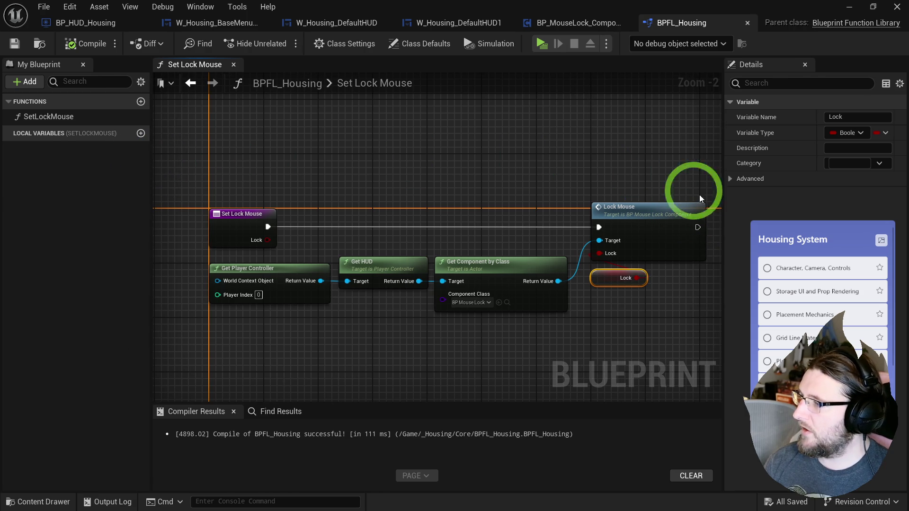
left_click(619, 154)
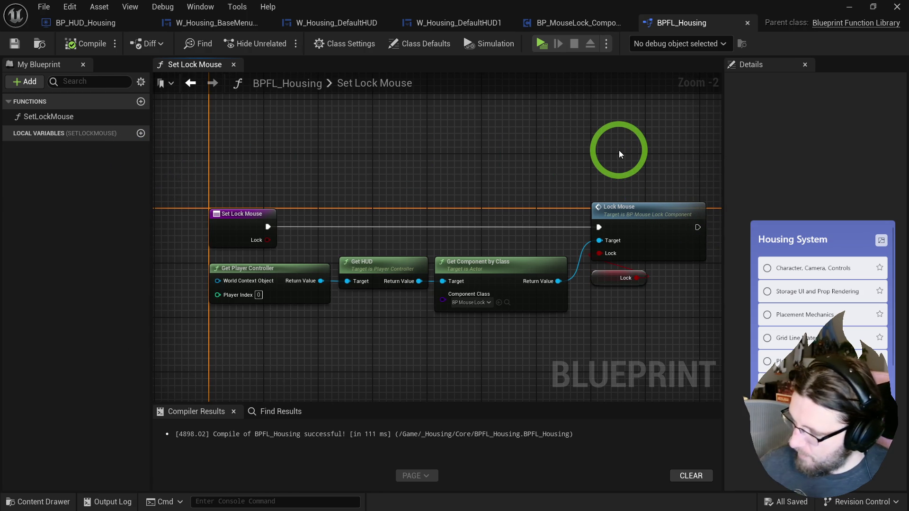
left_click(575, 241)
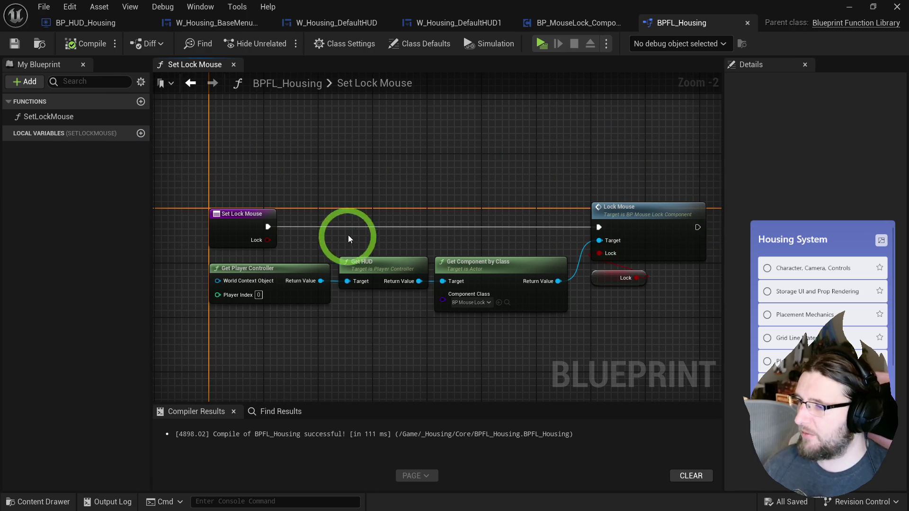
left_click_drag(621, 222, 496, 228)
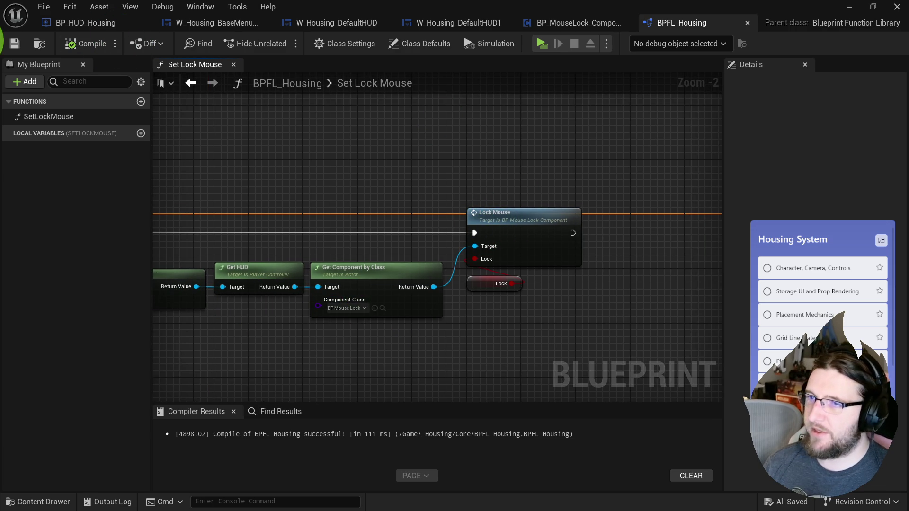
Switch from W_Housing_DefaultHUD to the BP_HUD_Housing Event Graph.
left_click(321, 23)
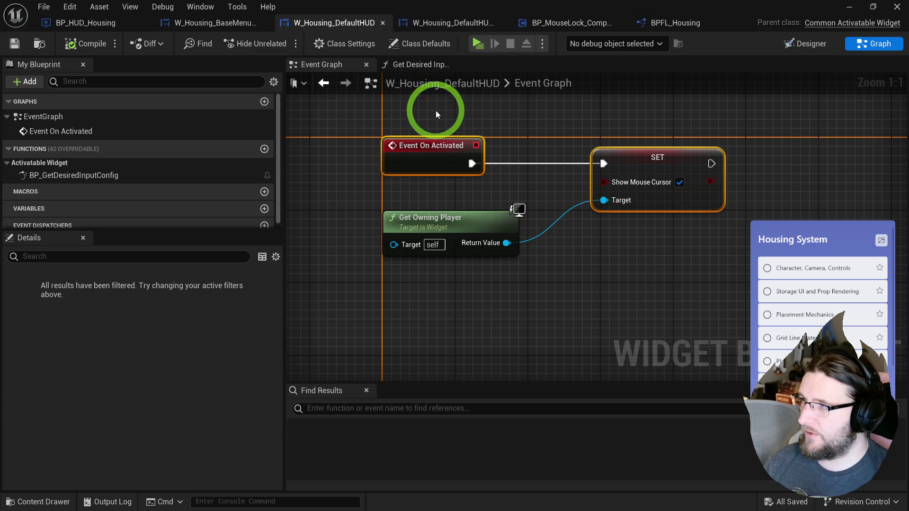
left_click(132, 24)
scroll(385, 142, "down", 3)
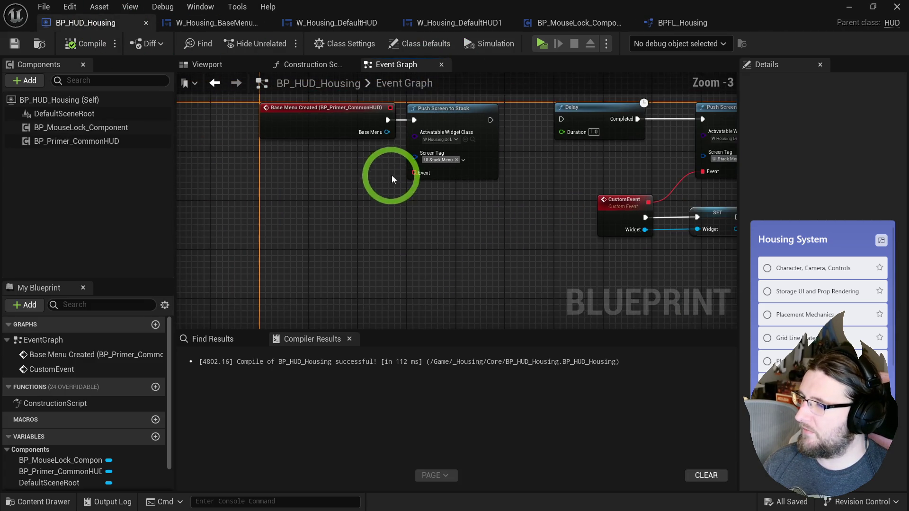
scroll(365, 239, "down", 1)
Search the HUD graph for mouse events, then bring up the content drawer.
right_click(324, 242)
type("even mouse dow")
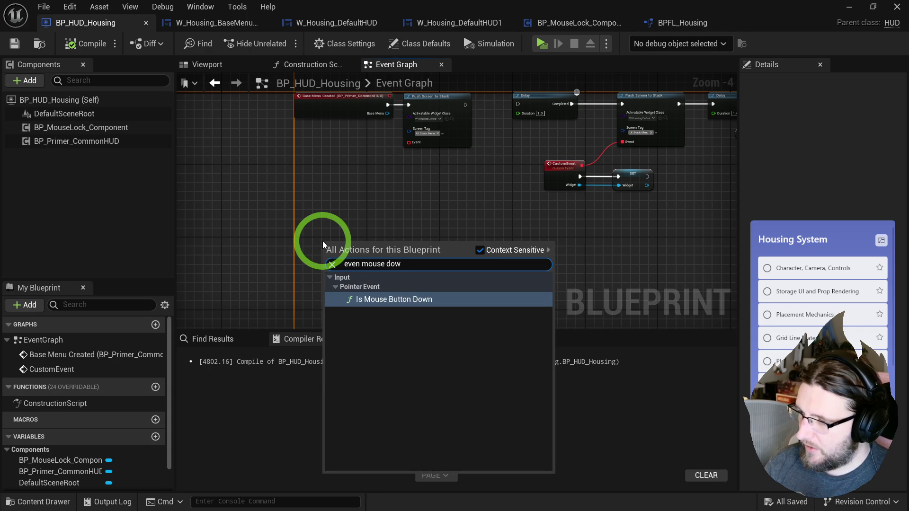
type("event m,ous")
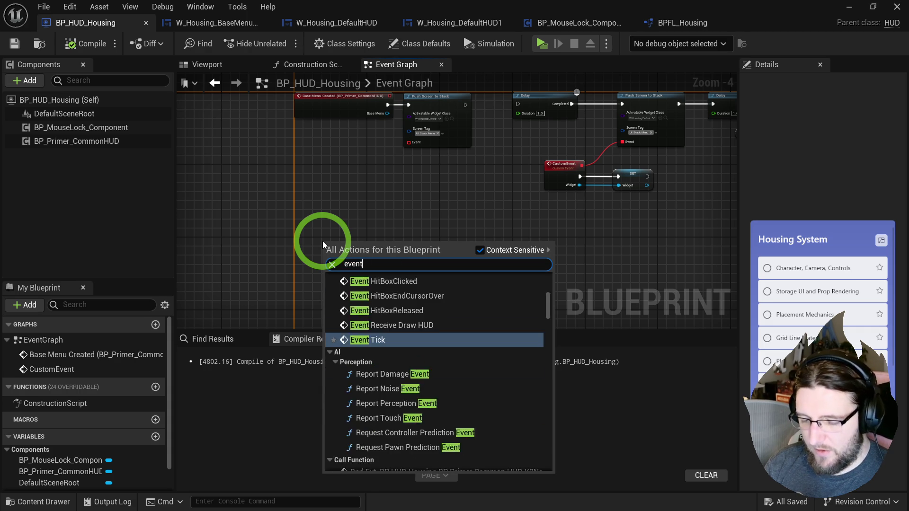
key("BackSpace")
key("BackSpace")
type("ouse")
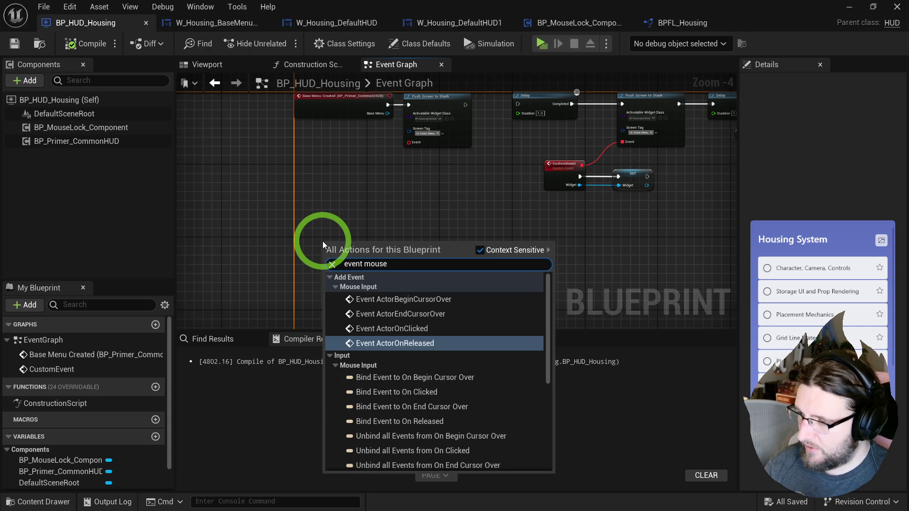
scroll(465, 365, "down", 5)
scroll(406, 375, "up", 5)
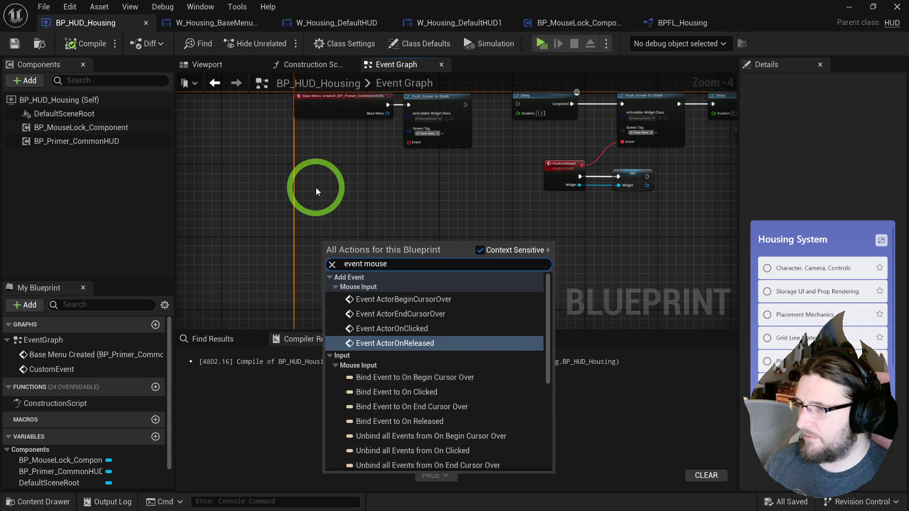
key("ctrl+space")
scroll(71, 374, "up", 5)
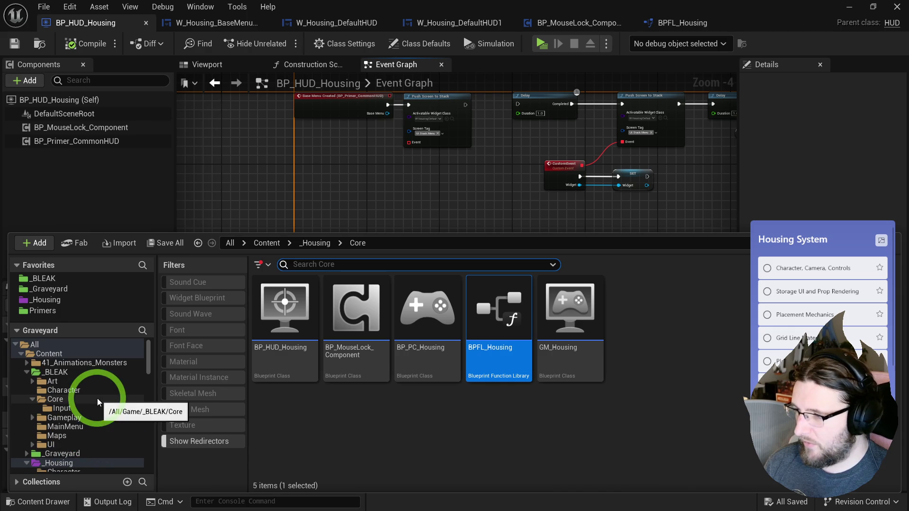
Duplicate IA_Attack in _BLEAK/Core/Input as a new input action named IA_MouseDown.
left_click(60, 408)
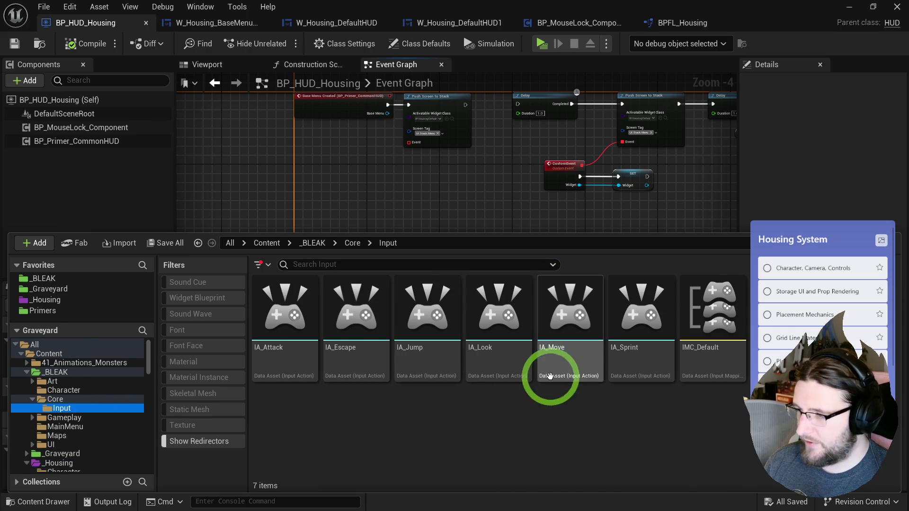
left_click(299, 345)
key("ctrl+d")
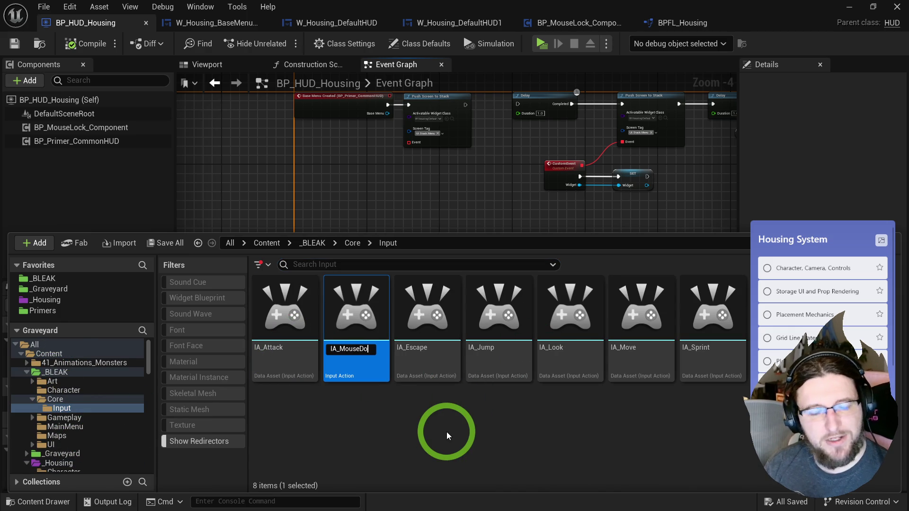
type("wn")
key("Return")
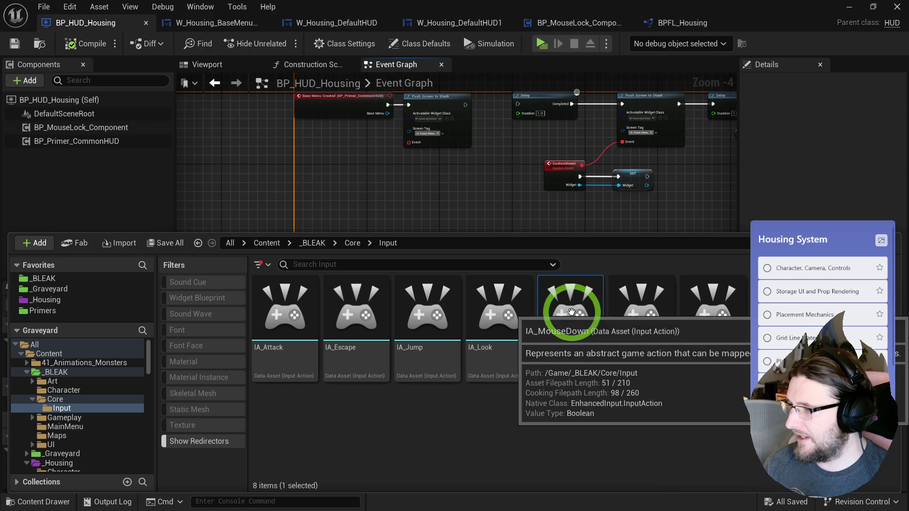
left_click(694, 280)
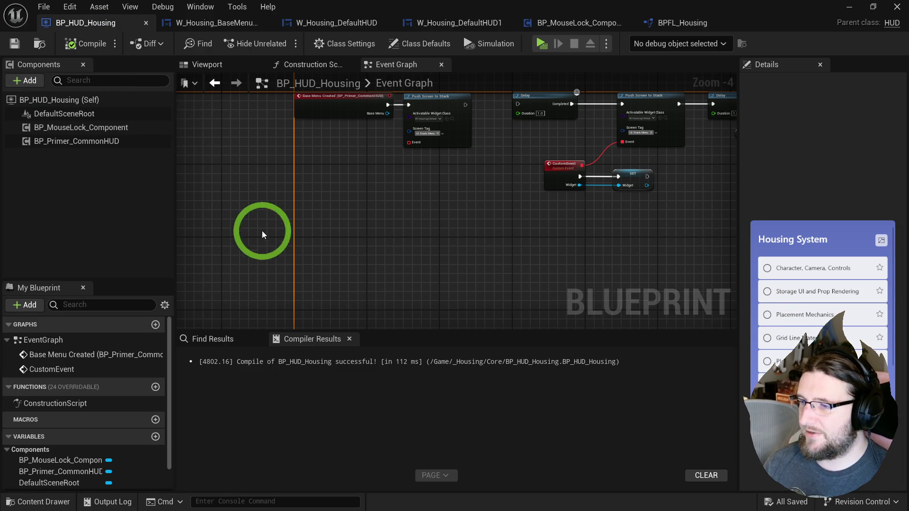
key("ctrl+space")
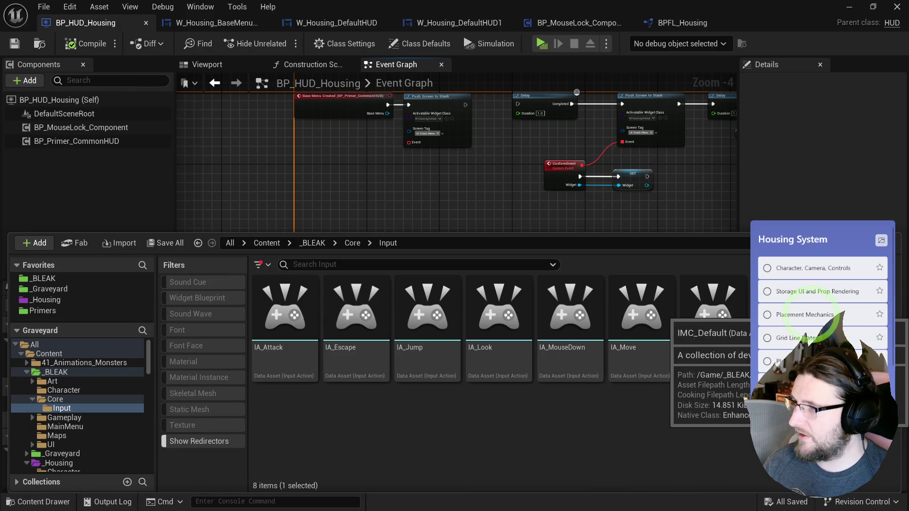
Add a new mapping in IMC_Default and assign it the IA_MouseDown action.
left_click(849, 7)
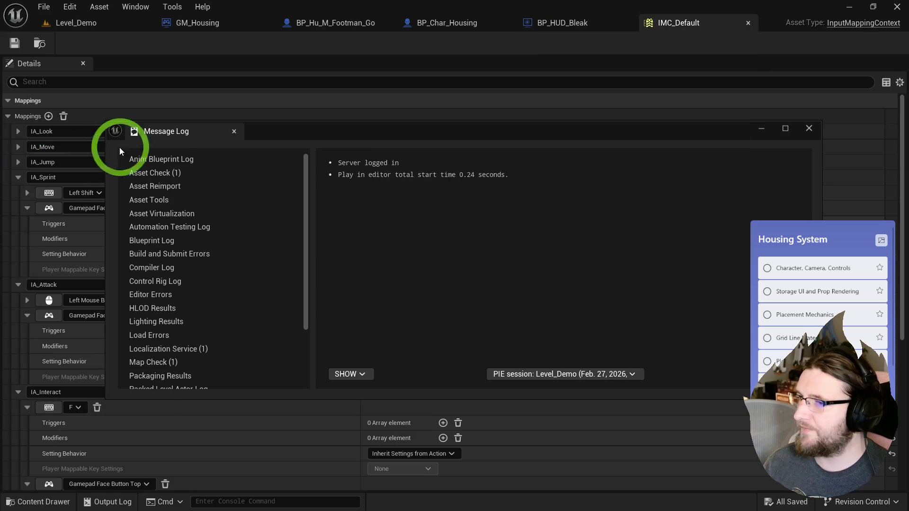
left_click(48, 116)
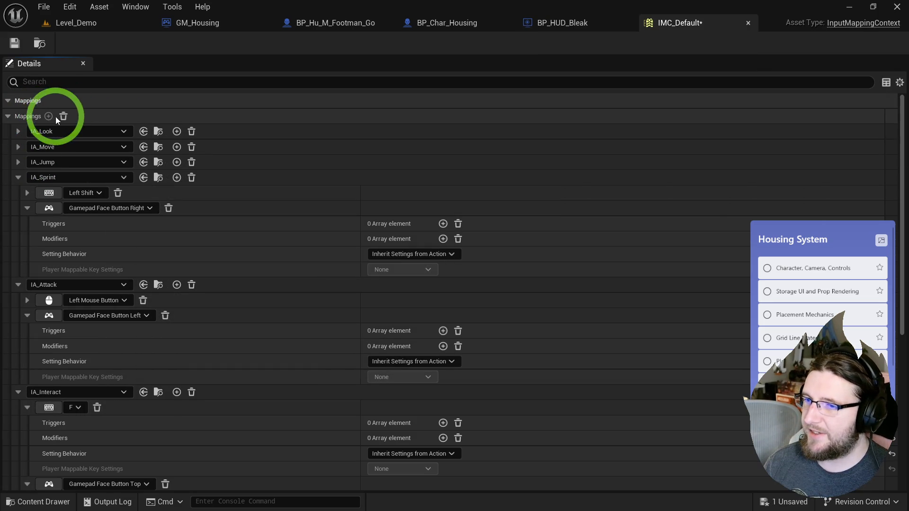
left_click(18, 178)
left_click(18, 193)
left_click(17, 208)
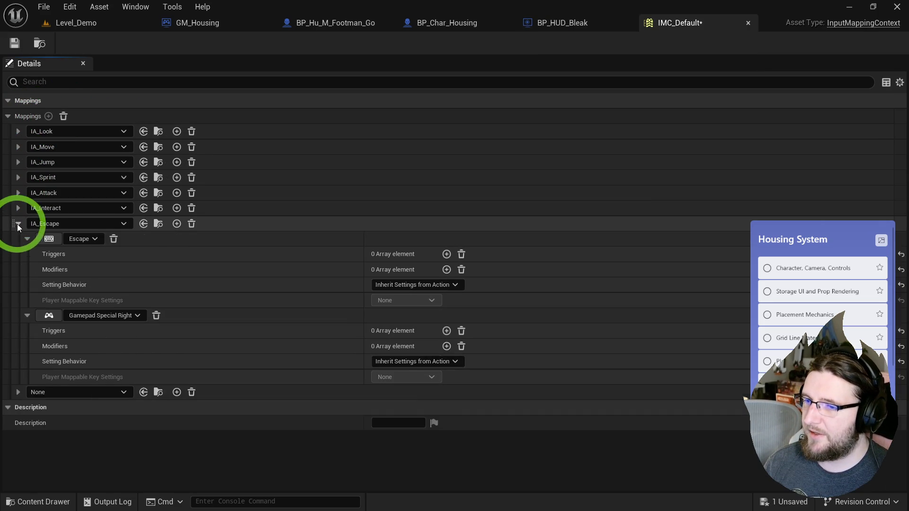
left_click(18, 223)
left_click(35, 241)
type("mouse")
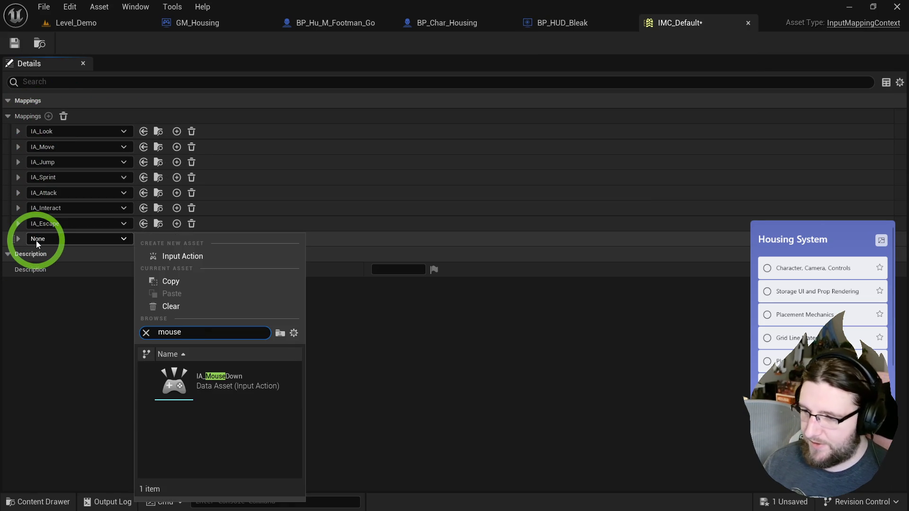
left_click(209, 374)
Bind IA_MouseDown to Left Mouse Button and close the mapping context.
left_click(18, 162)
left_click(18, 193)
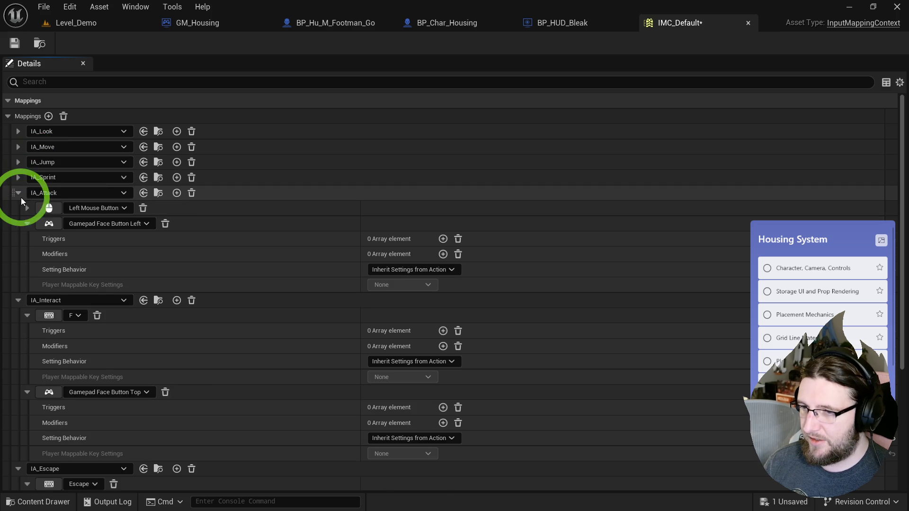
left_click(18, 208)
left_click(18, 223)
left_click(18, 238)
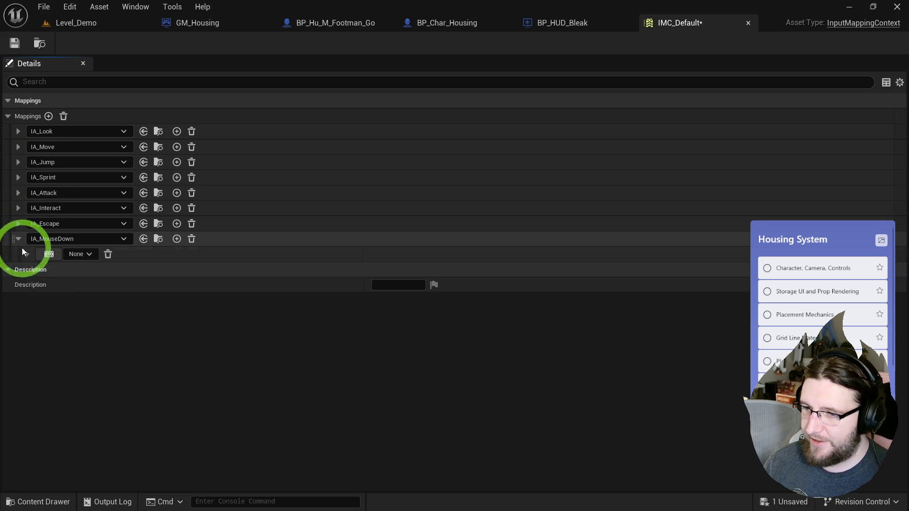
left_click(46, 255)
left_click(42, 254)
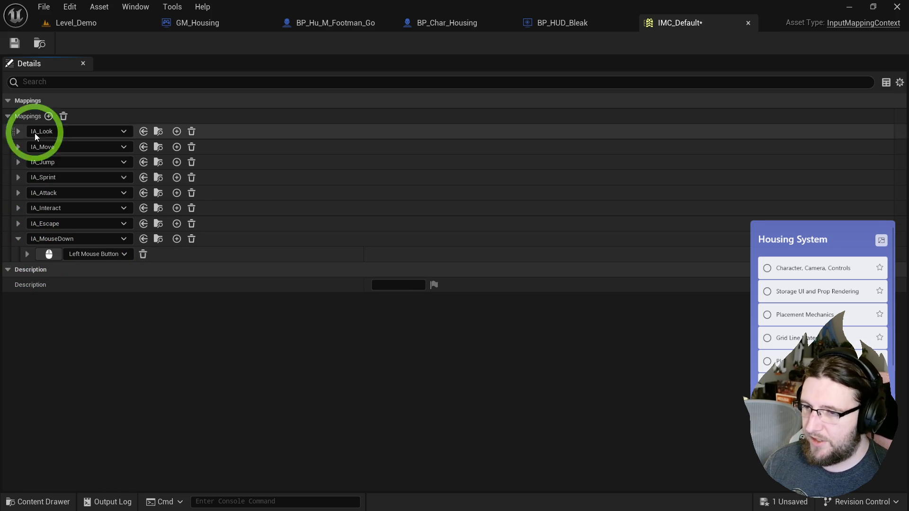
middle_click(682, 22)
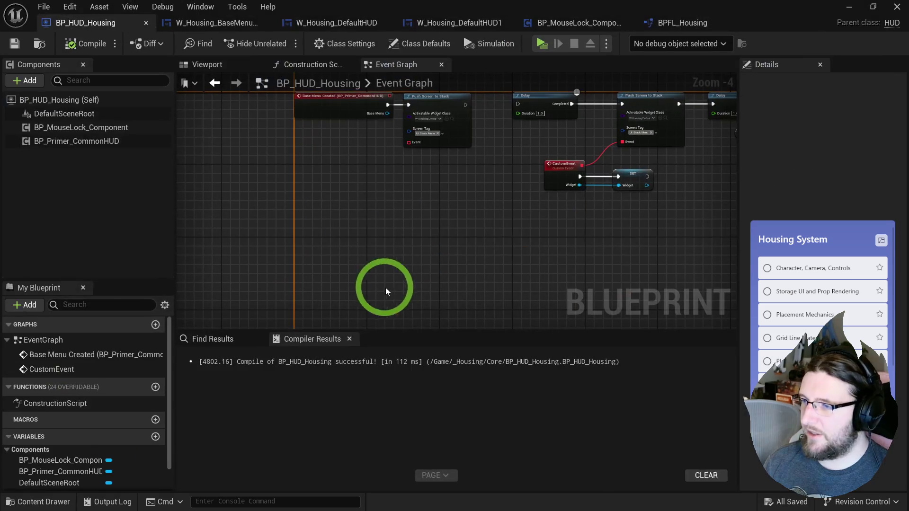
Try searching the HUD graph for the IA_MouseDown event, then dismiss the search.
right_click(348, 233)
type("ia mouse do")
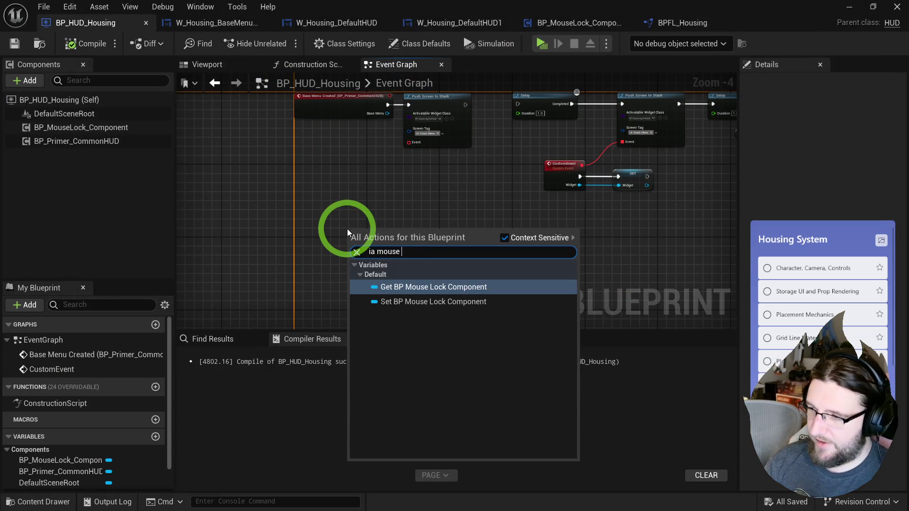
left_click(312, 206)
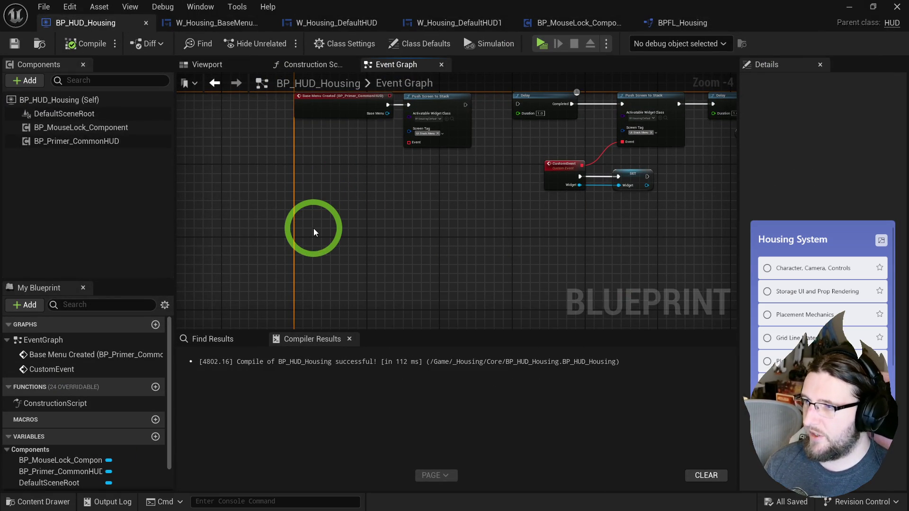
right_click(314, 232)
type("ia_mou")
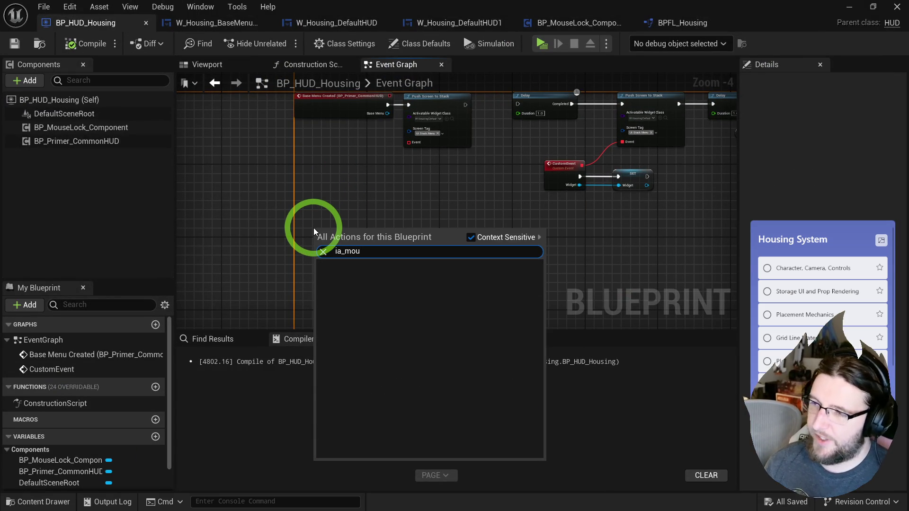
left_click(314, 232)
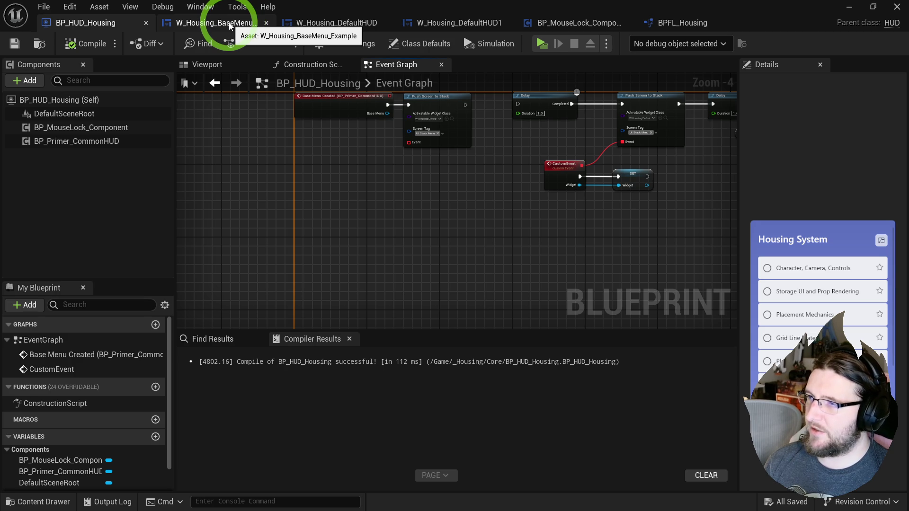
Place an IA_MouseDown event node in W_Housing_BaseMenu_Example's event graph.
left_click(230, 26)
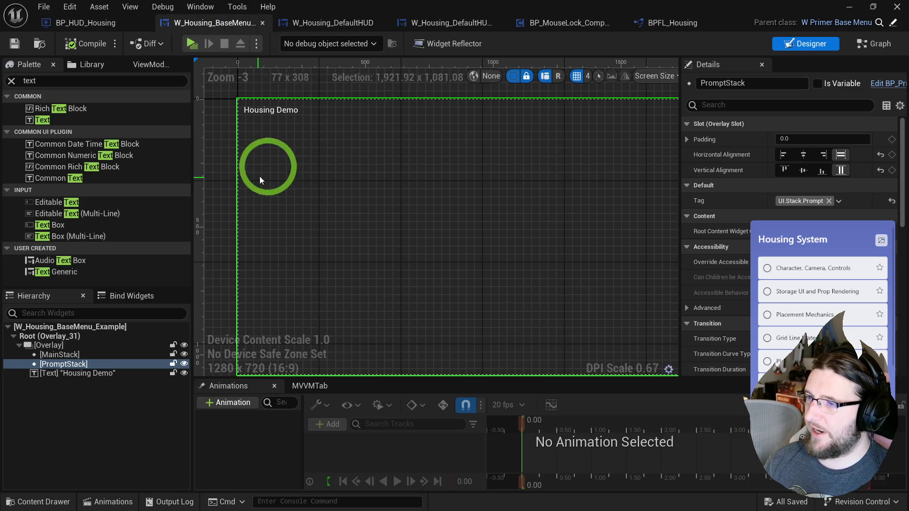
left_click(869, 44)
right_click(400, 240)
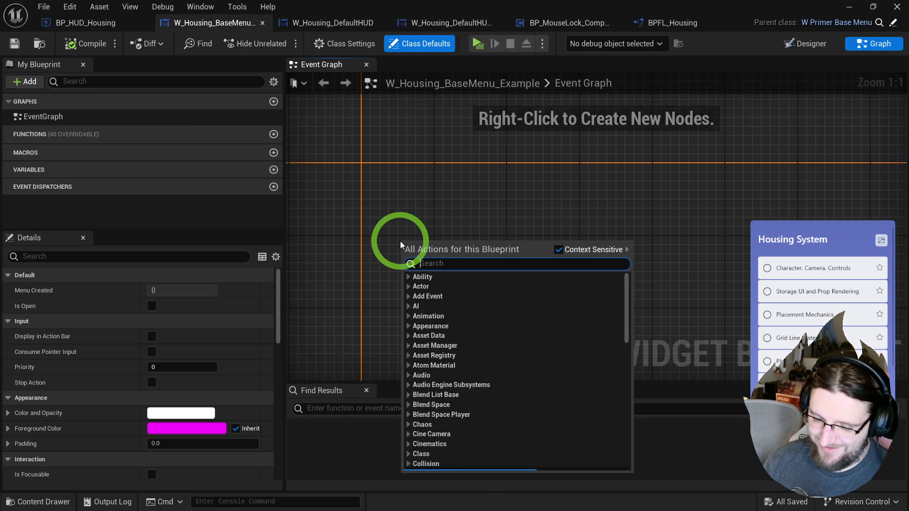
type("ia_mousedown")
key("Return")
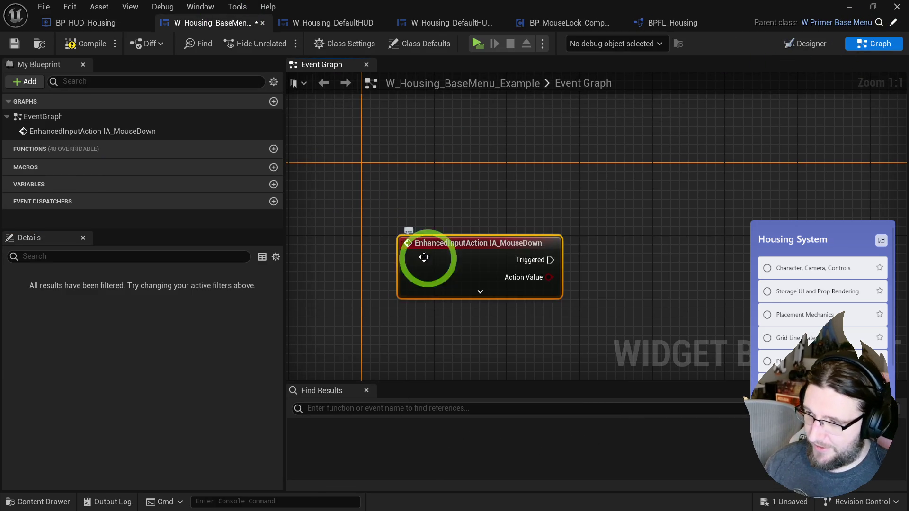
left_click_drag(400, 241, 386, 203)
Add a Print String node, expand the event's pins, and briefly inspect the IA_MouseDown asset.
right_click(501, 215)
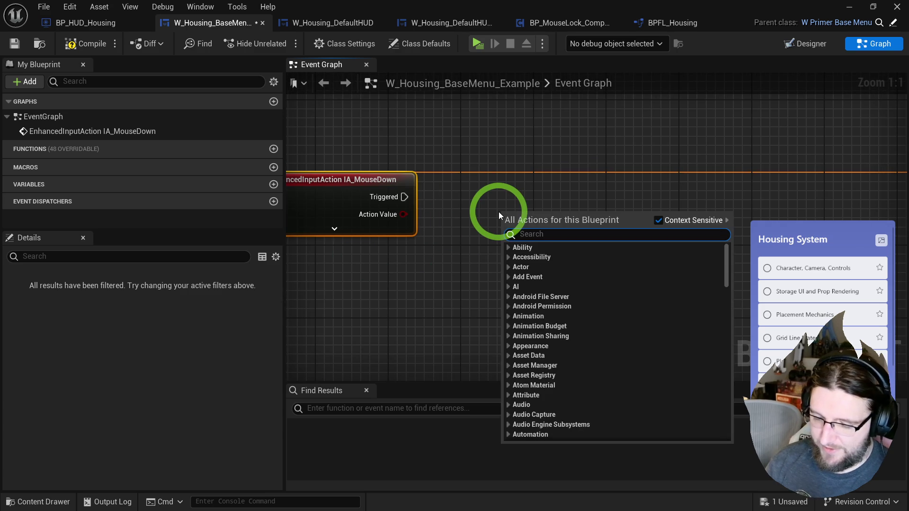
type("print string")
key("Return")
left_click(335, 229)
left_click_drag(386, 232, 394, 202)
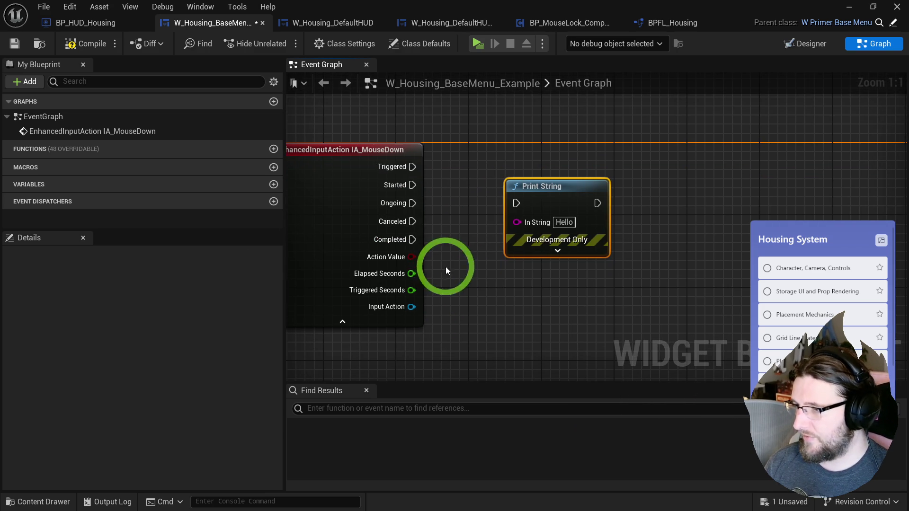
double_click(351, 168)
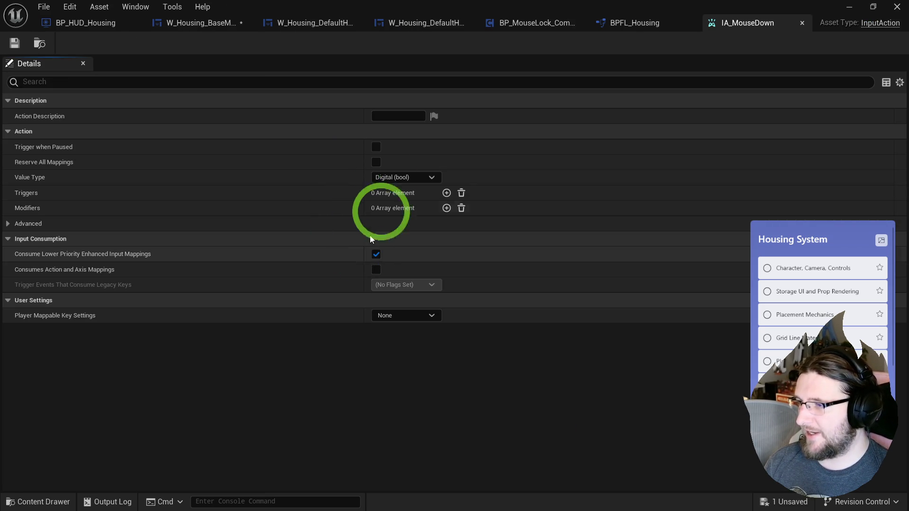
middle_click(777, 28)
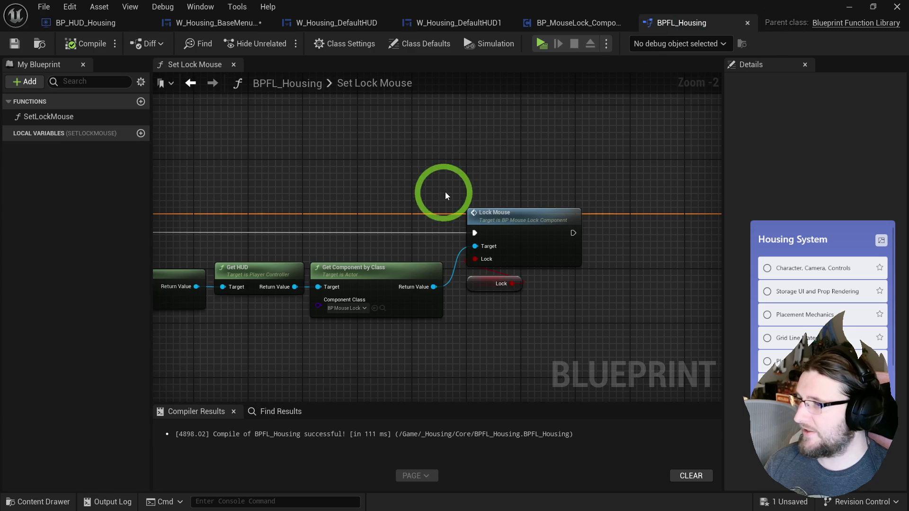
left_click(213, 23)
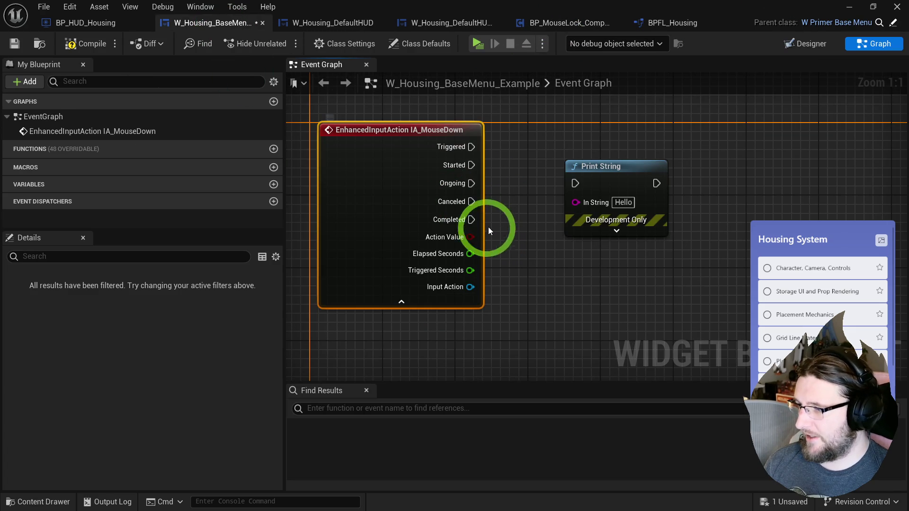
Print the Action Value on Started, Completed and Canceled, then start a play test.
left_click_drag(588, 209, 589, 211)
left_click_drag(498, 157, 573, 282)
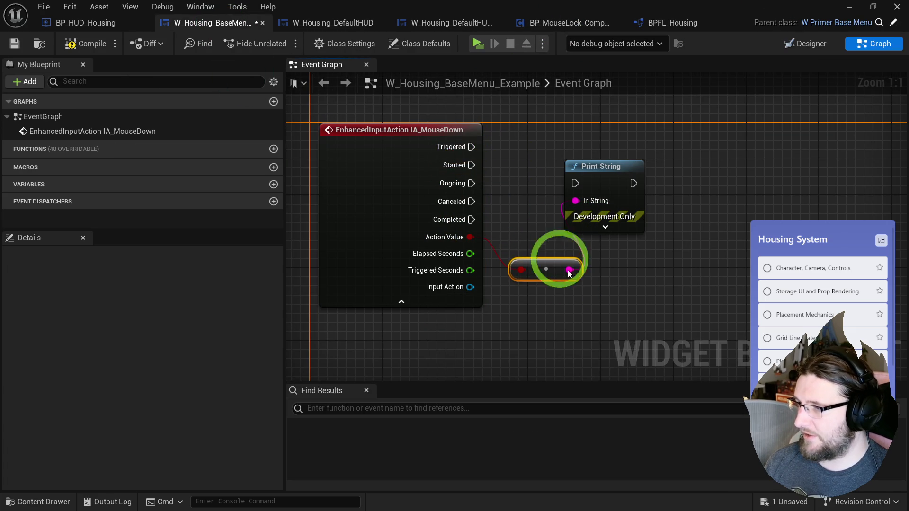
left_click_drag(468, 165, 590, 189)
left_click_drag(472, 220, 565, 184)
left_click_drag(472, 202, 537, 188)
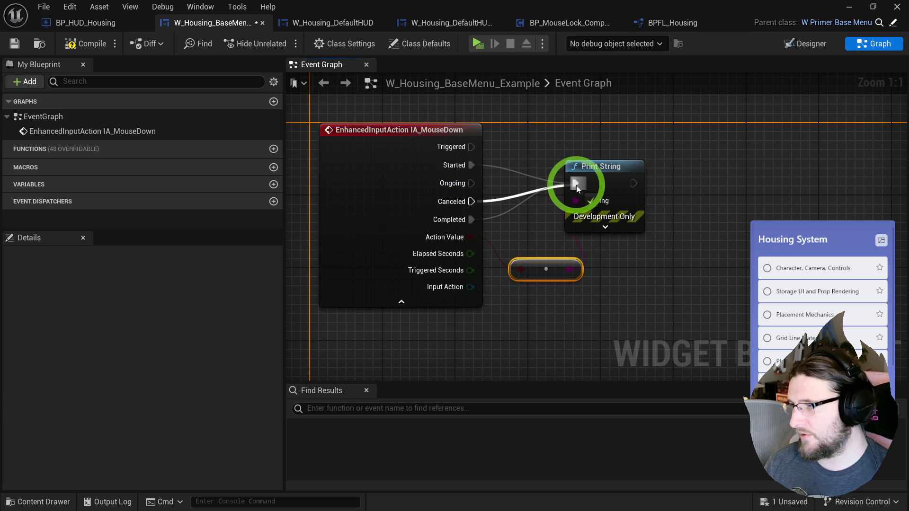
key("alt+p")
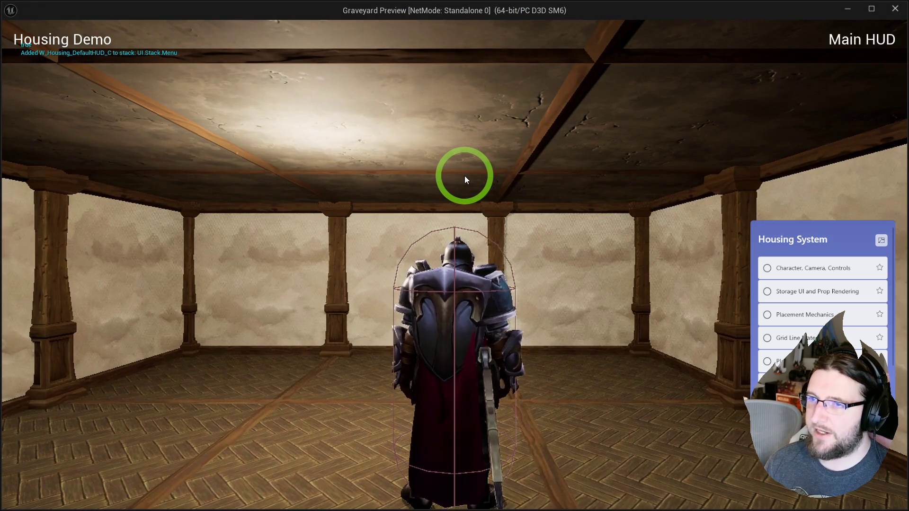
Play-test the click prints, then break the Canceled link to Print String.
mouse_move(465, 175)
left_mouse_down()
mouse_move(297, 221)
mouse_move(524, 247)
mouse_move(620, 246)
left_mouse_up()
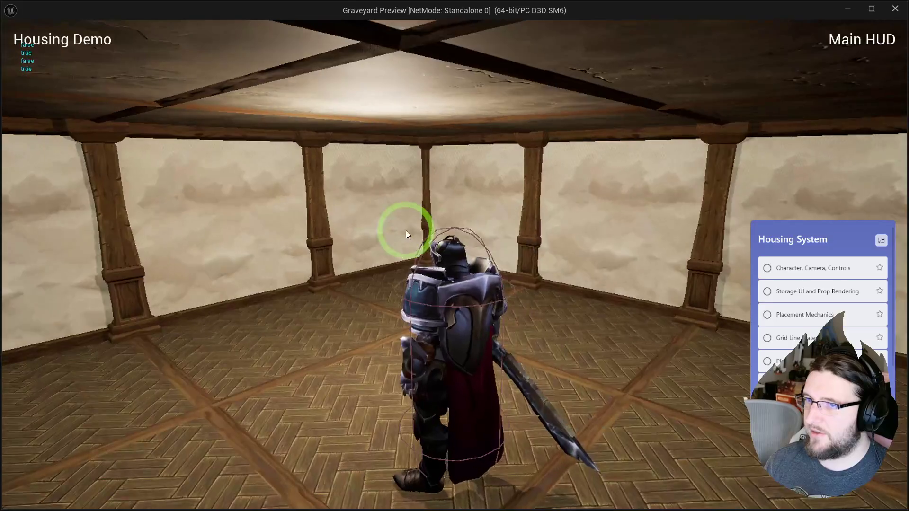
key("Escape")
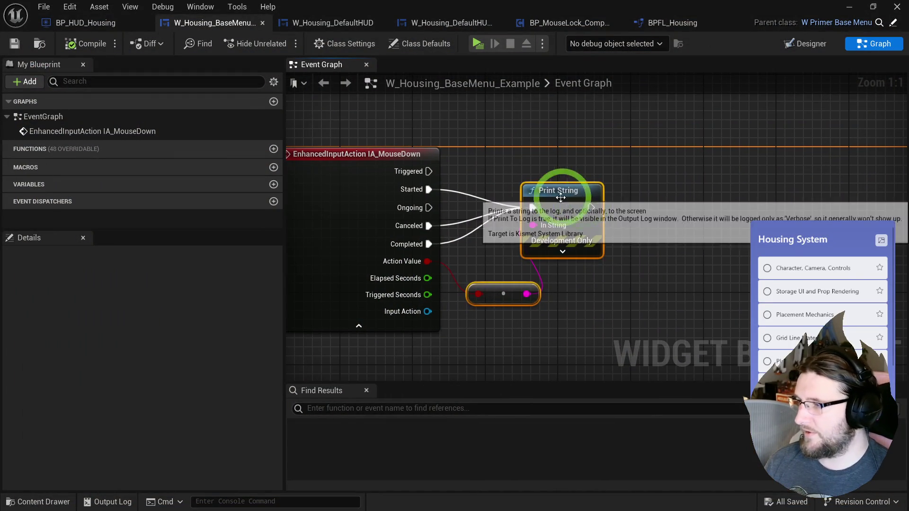
left_click_drag(558, 197, 689, 187)
left_click(429, 227, "alt")
Run another play test, then delete the Print String and conversion nodes.
left_click(477, 44)
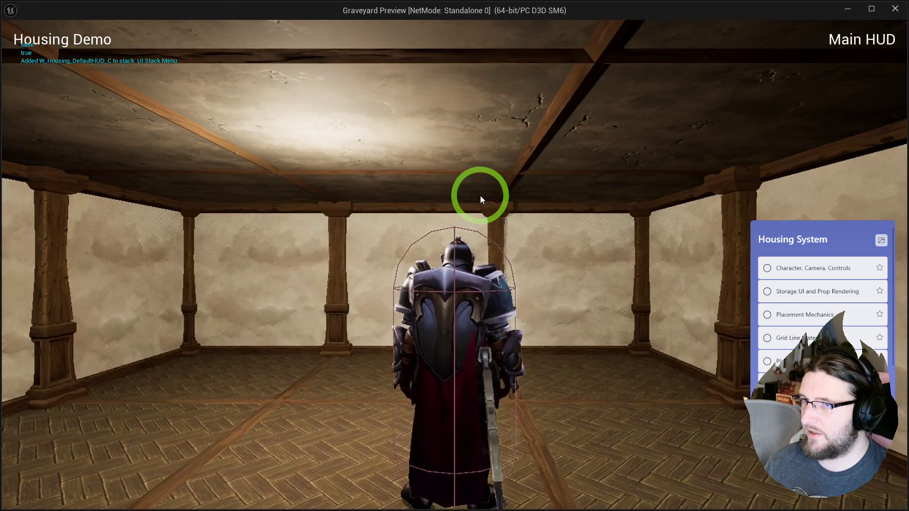
key("Escape")
left_click_drag(604, 182, 740, 308)
key("Delete")
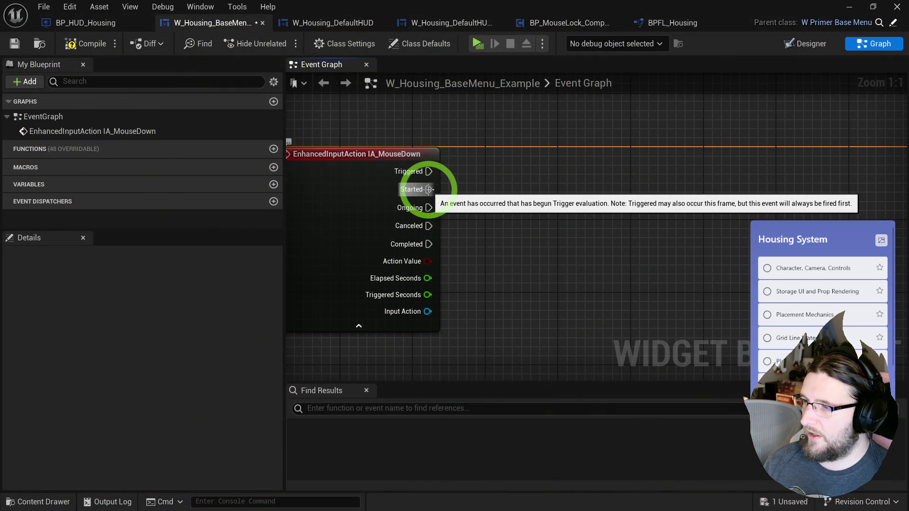
Call Set Lock Mouse with Lock true on Started and a copy with Lock false on Completed.
mouse_move(429, 189)
left_mouse_down()
mouse_move(522, 189)
mouse_move(512, 171)
left_mouse_up()
type("set lock")
key("Return")
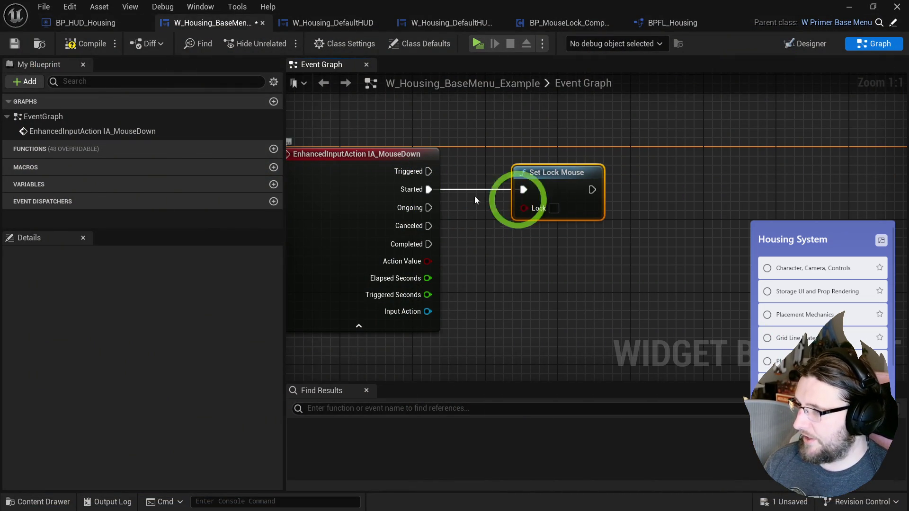
key("ctrl+c")
key("ctrl+v")
mouse_move(429, 243)
left_mouse_down()
mouse_move(506, 251)
mouse_move(556, 238)
left_mouse_up()
left_click(553, 263)
left_click(318, 156)
Compile and save, play-test the mouse locking, then open the Set Lock Mouse library function.
left_click(76, 41)
left_click(472, 44)
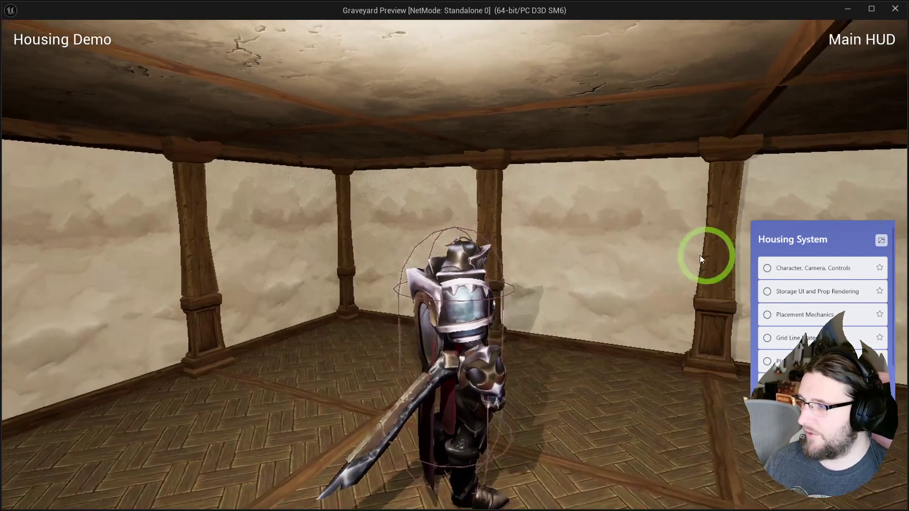
key("Escape")
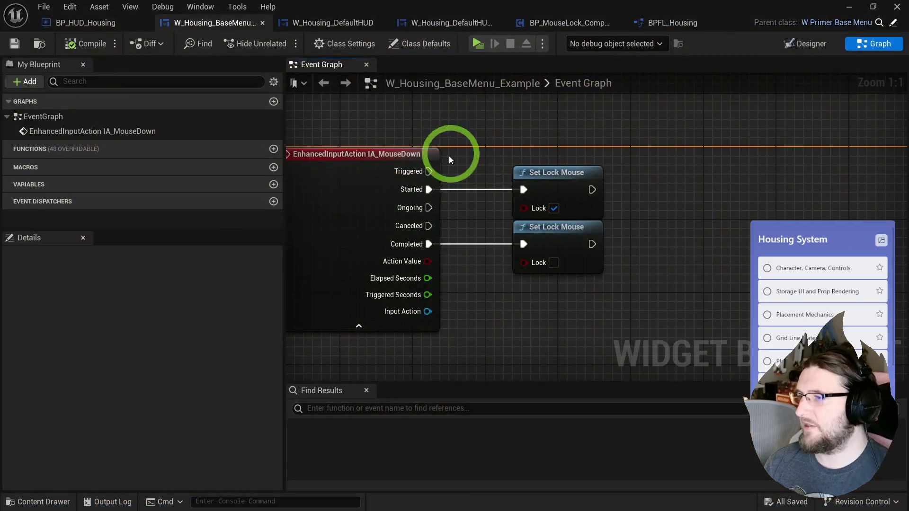
double_click(555, 172)
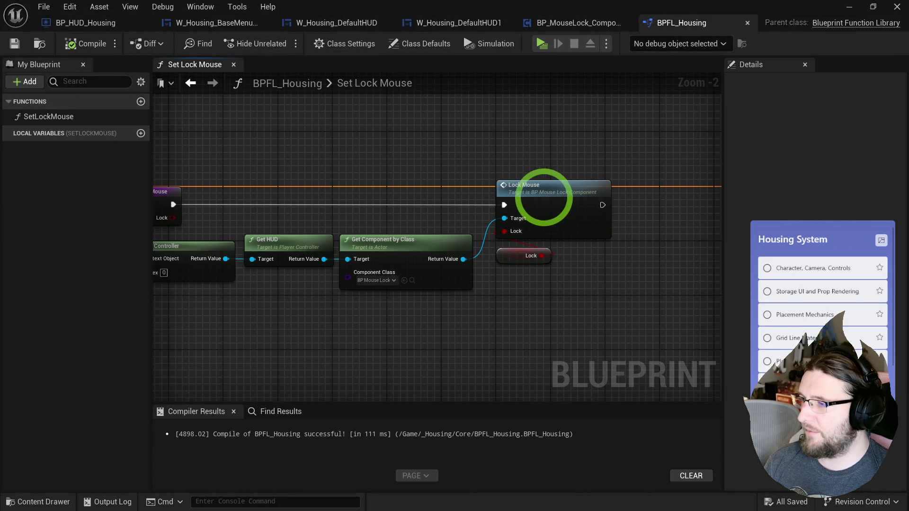
Open the Lock Mouse function and add a Get Mouse Position on Platform node.
double_click(502, 192)
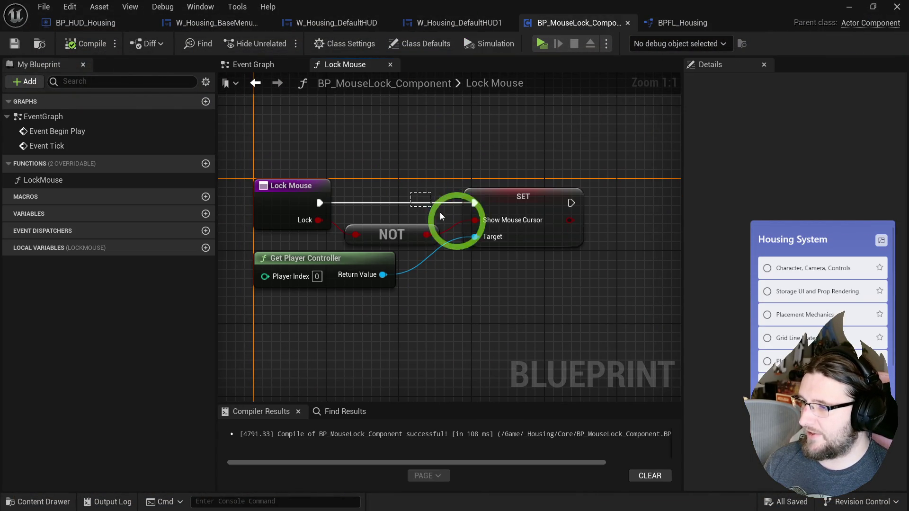
left_click_drag(415, 199, 493, 203)
key("q")
right_click(478, 283)
type("get mouse pos")
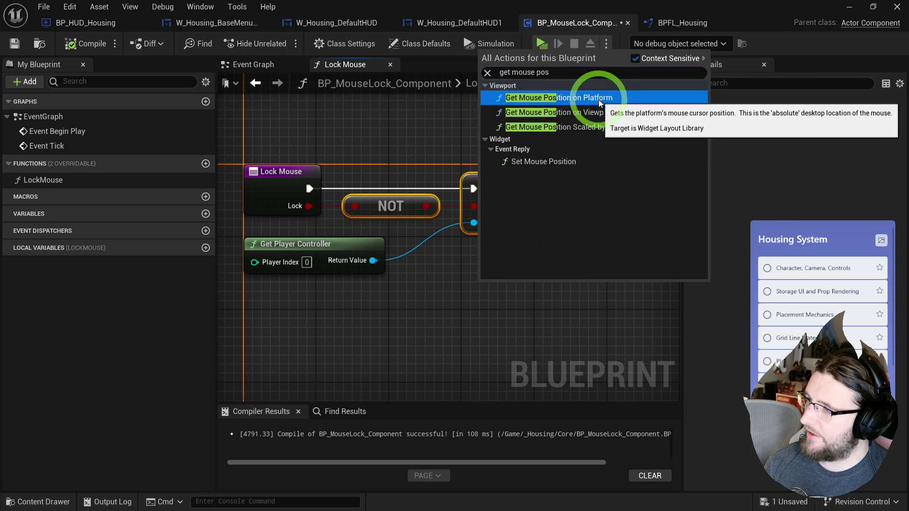
left_click(595, 99)
Insert a Branch after SET on Show Mouse Cursor, its False path running Get Mouse Position on Platform.
mouse_move(537, 183)
left_mouse_down()
mouse_move(434, 278)
mouse_move(441, 278)
left_mouse_up()
mouse_move(497, 261)
left_mouse_down()
mouse_move(552, 187)
mouse_move(609, 173)
left_mouse_up()
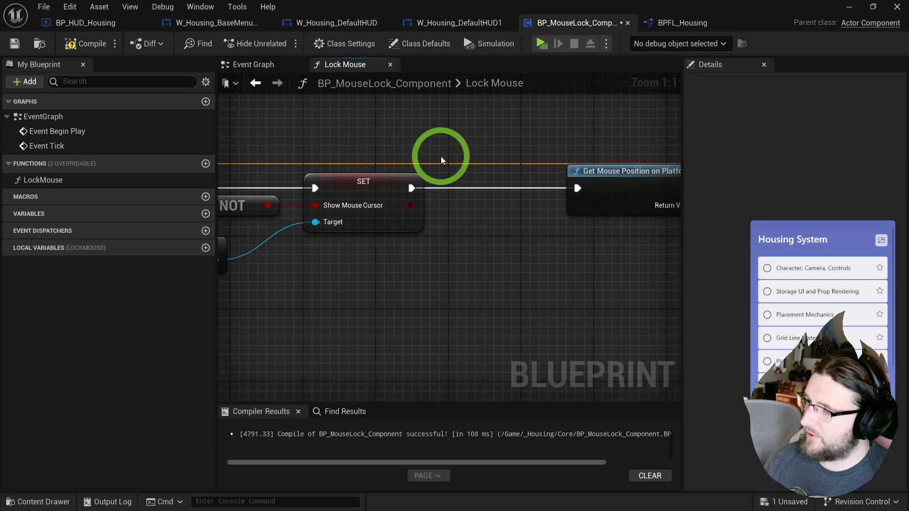
left_click(441, 156)
left_click_drag(456, 163, 473, 173)
left_click_drag(410, 206, 469, 206)
mouse_move(412, 213)
left_mouse_down()
mouse_move(452, 187)
mouse_move(471, 189)
left_mouse_up()
left_click_drag(493, 192, 475, 231)
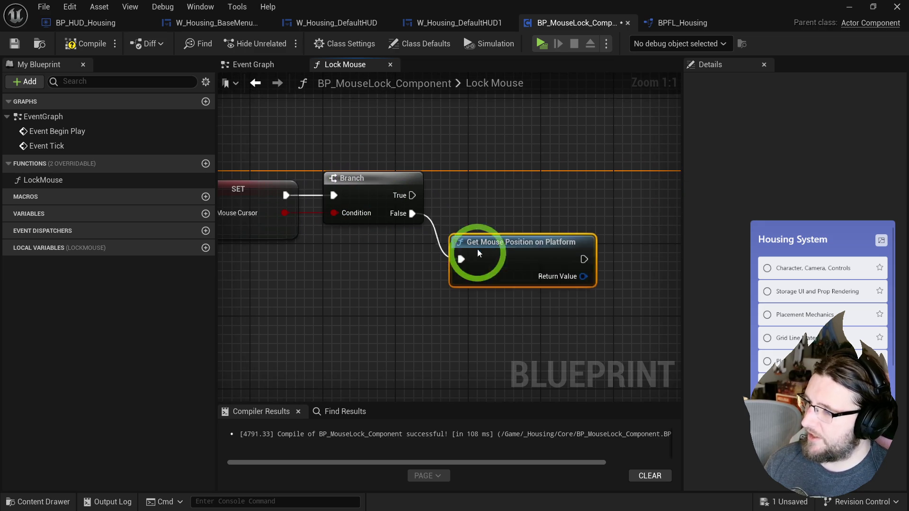
Promote the platform mouse position to a new LastMousePosition variable and tidy the nodes.
right_click(487, 256)
left_click(536, 293)
type("LastMousePositi")
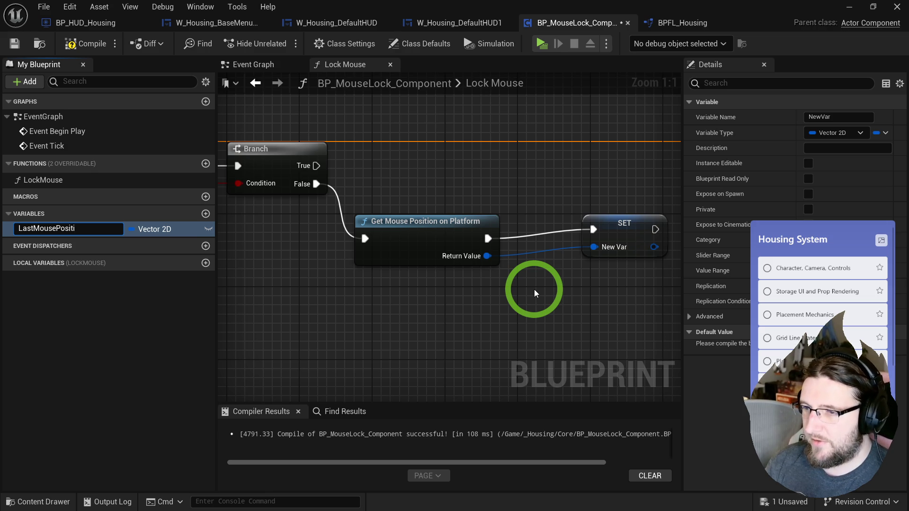
type("on")
key("Return")
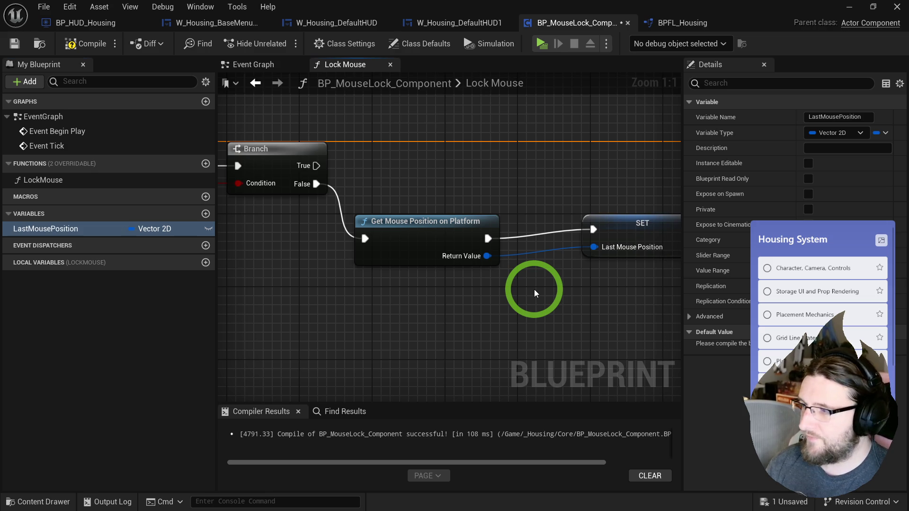
left_click_drag(630, 222, 574, 230)
left_click_drag(365, 179, 563, 294)
left_click_drag(418, 233, 426, 233)
right_click(410, 178)
Replace the misplaced Set Mouse Position node with a Get Player Controller node.
type("set mouse pos")
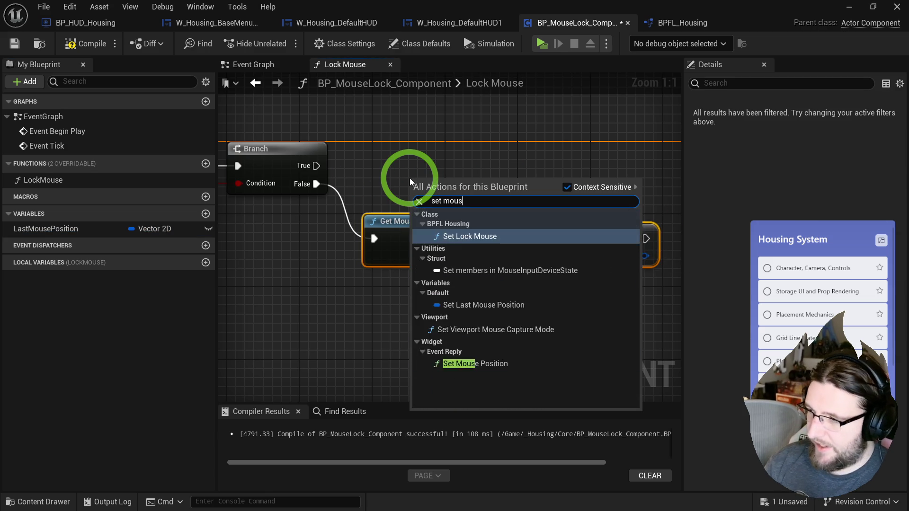
key("Return")
left_click_drag(443, 188, 434, 169)
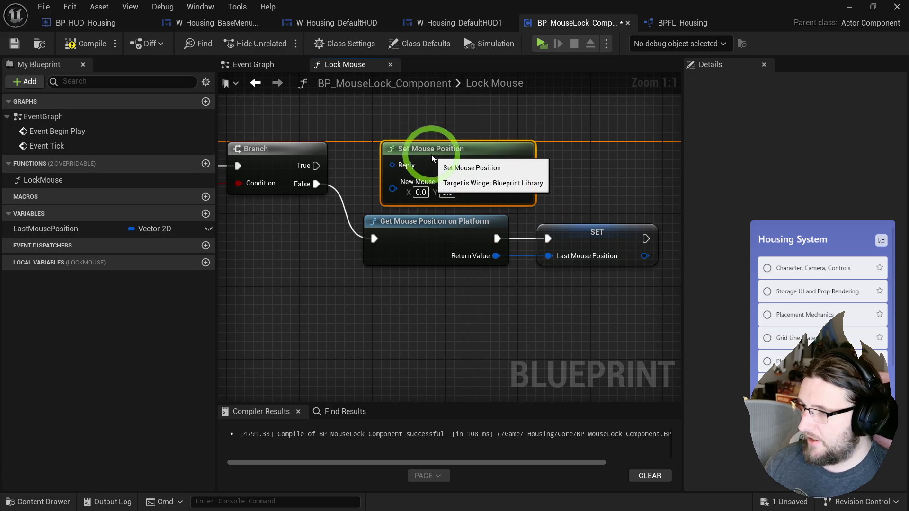
key("Delete")
right_click(391, 163)
type("get playert con")
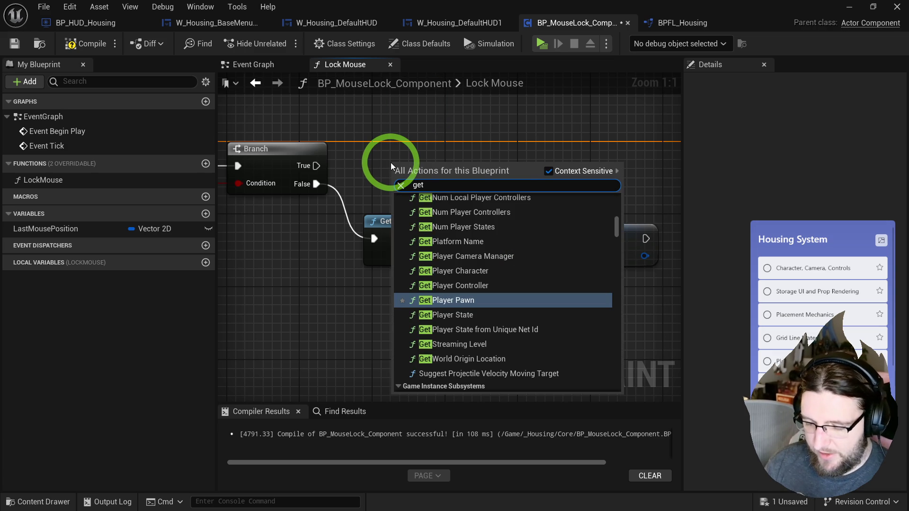
key("BackSpace")
key("BackSpace")
key("BackSpace")
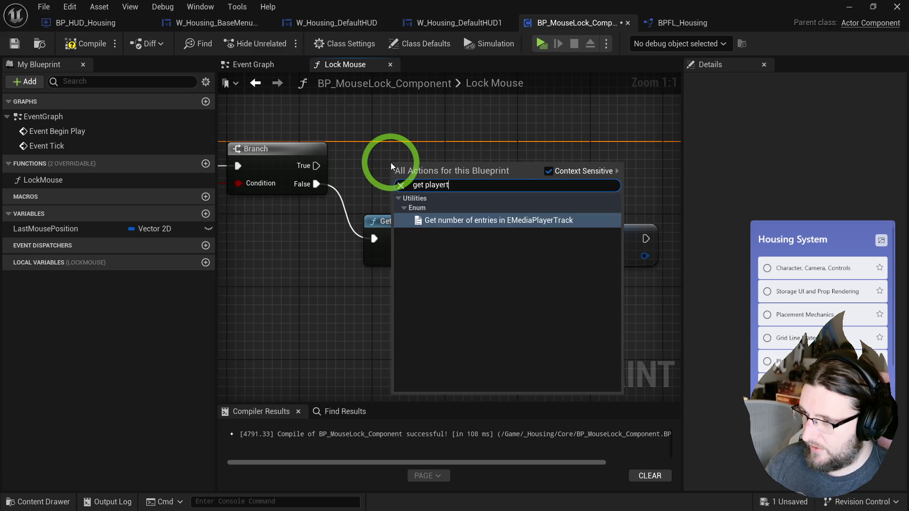
type("control")
key("Return")
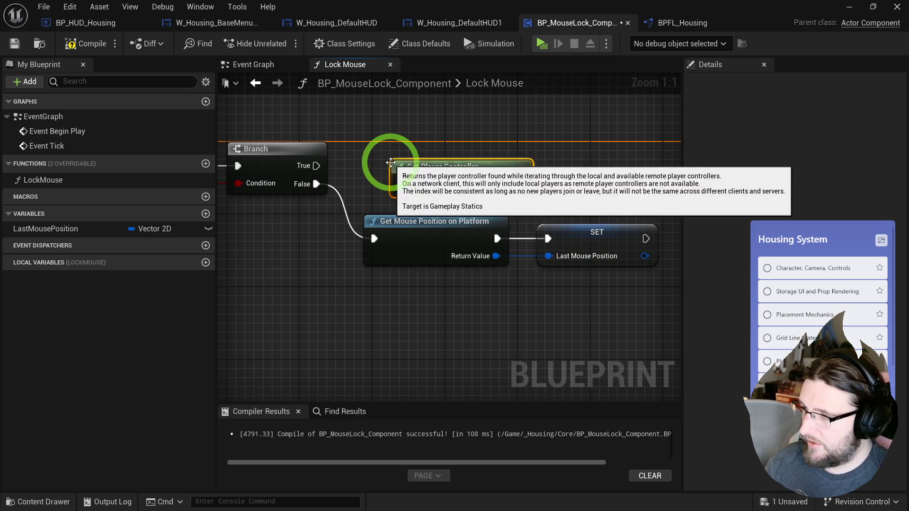
Add the controller's Set Mouse Position, fed X and Y from LastMousePosition via Break Vector 2D.
left_click_drag(520, 184, 576, 162)
type("set mouse po")
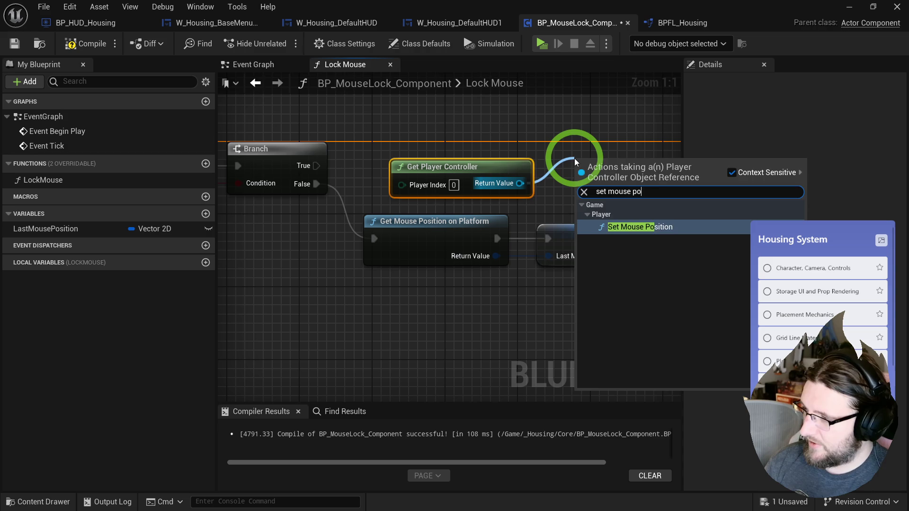
key("Return")
left_click_drag(483, 146, 614, 112)
left_click_drag(113, 229, 341, 169)
left_click_drag(415, 170, 532, 179)
type("brewa")
left_click(489, 222)
mouse_move(480, 201)
left_mouse_down()
mouse_move(523, 186)
mouse_move(280, 165)
mouse_move(313, 161)
left_mouse_up()
Rearrange Set Mouse Position, the Truncate nodes and the platform-position nodes in line with Branch.
mouse_move(375, 173)
left_mouse_down()
mouse_move(436, 197)
mouse_move(376, 204)
left_mouse_up()
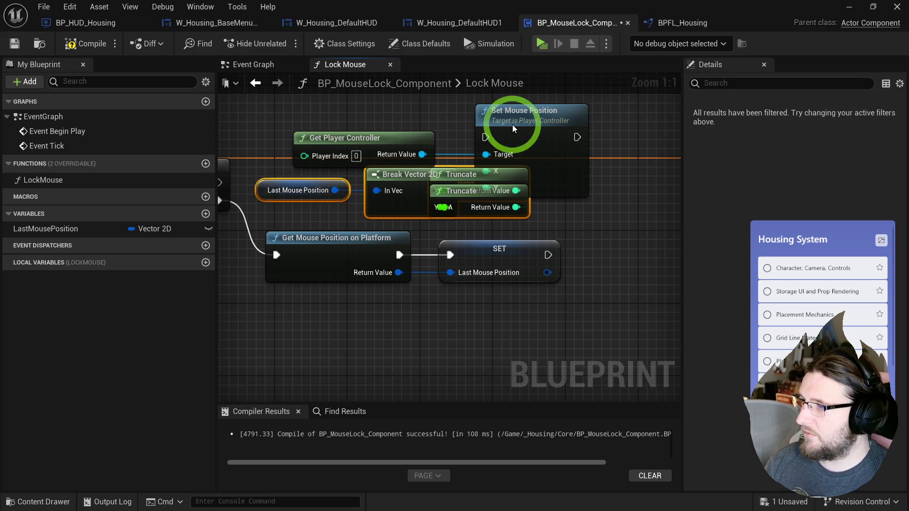
left_click_drag(511, 124, 620, 124)
left_click_drag(501, 174, 528, 174)
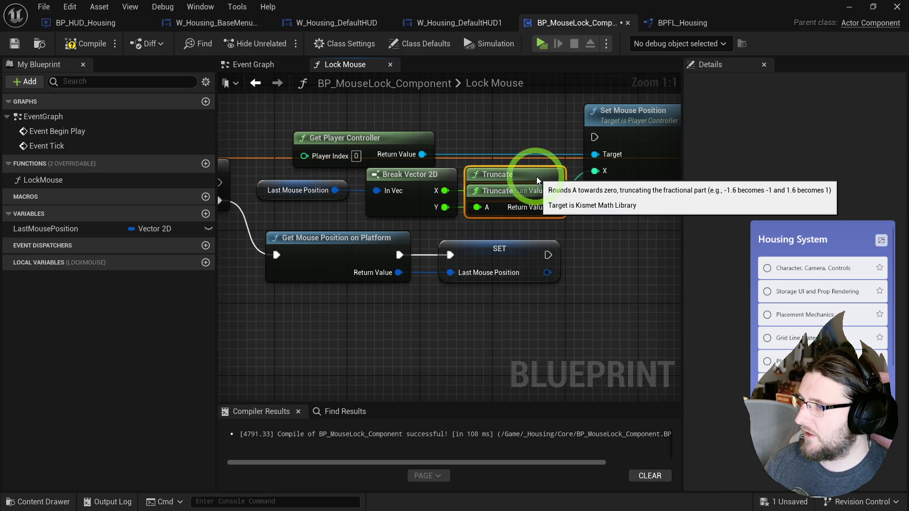
mouse_move(481, 243)
left_mouse_down()
mouse_move(327, 228)
mouse_move(316, 217)
mouse_move(546, 142)
left_mouse_up()
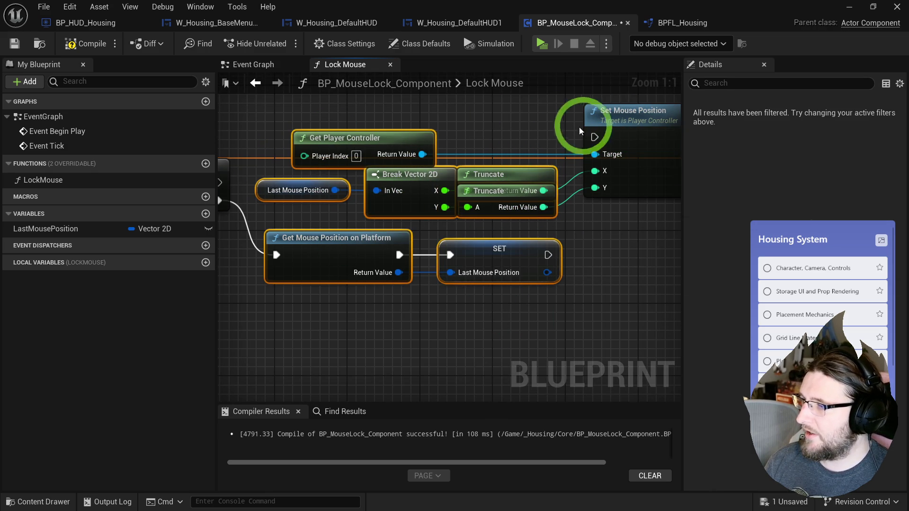
mouse_move(627, 117)
left_mouse_down()
mouse_move(626, 162)
mouse_move(213, 196)
mouse_move(314, 179)
mouse_move(237, 200)
mouse_move(400, 203)
mouse_move(340, 209)
left_mouse_up()
Fine-tune the node layout, compile the mouse lock component and start a play test.
scroll(475, 158, "down", 1)
scroll(475, 158, "down", 2)
scroll(325, 163, "up", 1)
left_click_drag(475, 233, 488, 233)
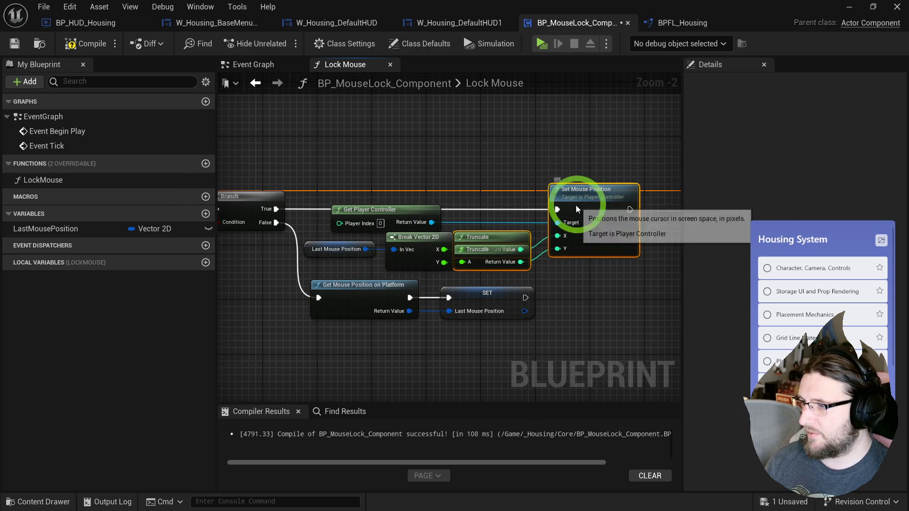
left_click_drag(574, 203, 590, 184)
left_click_drag(507, 112, 499, 188)
mouse_move(430, 212)
left_mouse_down()
mouse_move(353, 213)
mouse_move(452, 229)
mouse_move(463, 246)
mouse_move(459, 236)
mouse_move(526, 265)
left_mouse_up()
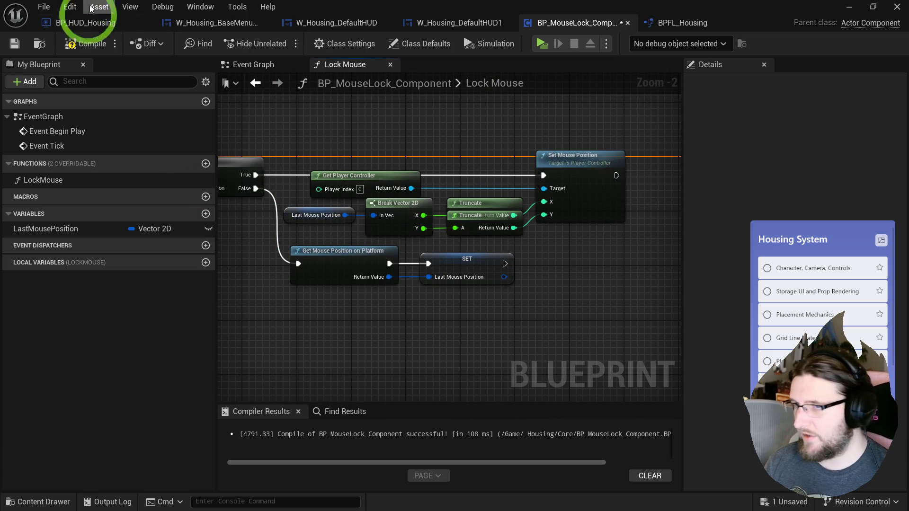
left_click(82, 46)
left_click(542, 43)
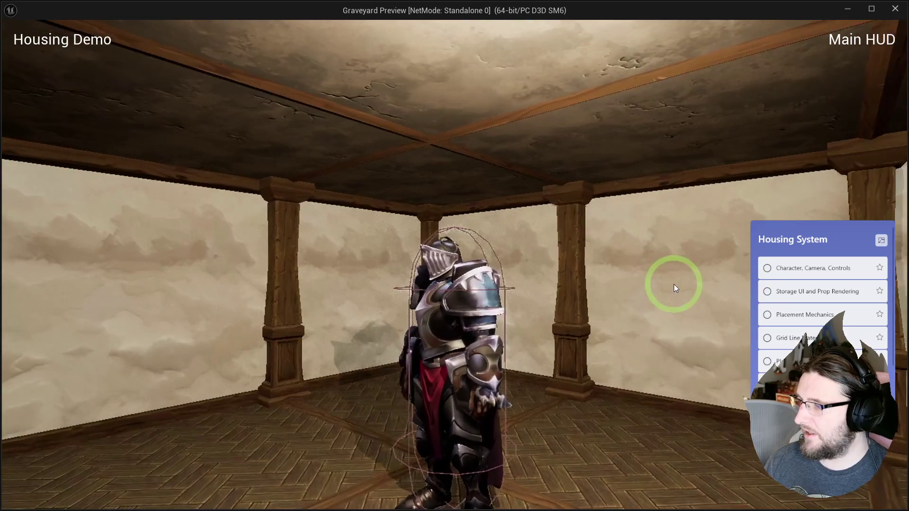
key("Escape")
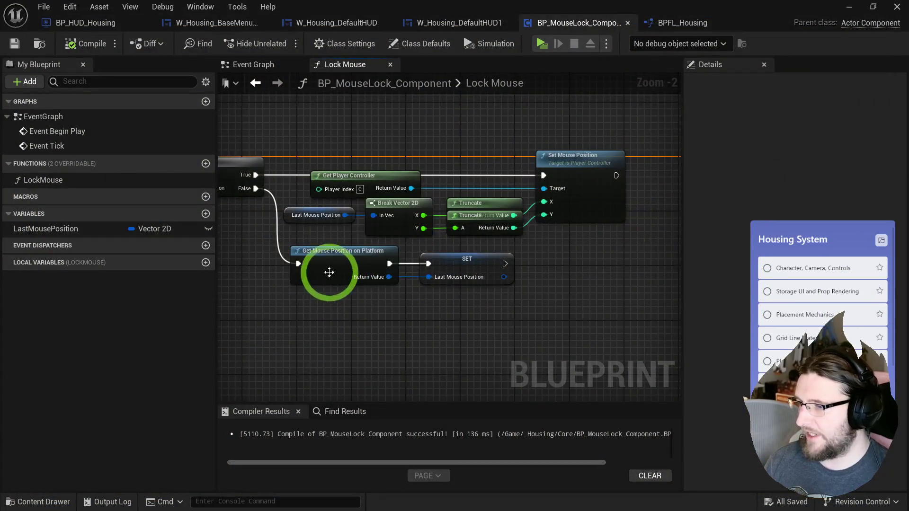
Feed SET LastMousePosition from a new Get Mouse Position on Viewport node on Branch False.
scroll(328, 272, "up", 2)
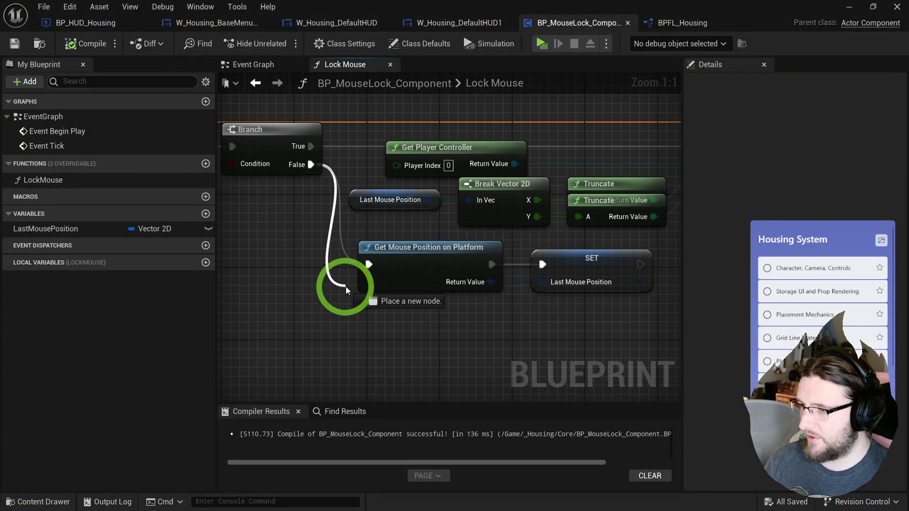
left_click_drag(346, 282, 346, 288)
type("get mous epos")
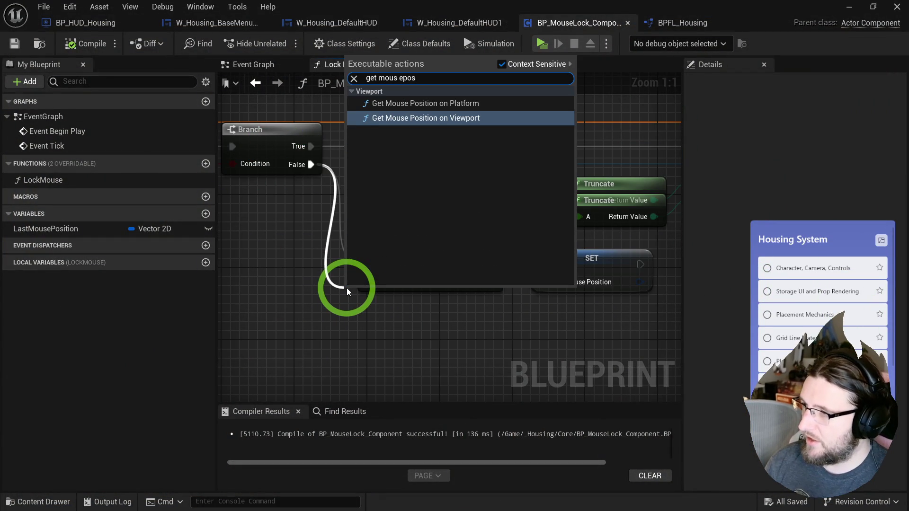
key("Return")
mouse_move(473, 327)
left_mouse_down()
mouse_move(497, 329)
mouse_move(544, 274)
mouse_move(471, 308)
left_mouse_up()
left_click(454, 96)
Play-test, then delete the old platform position node and move the viewport node into place.
left_click(541, 44)
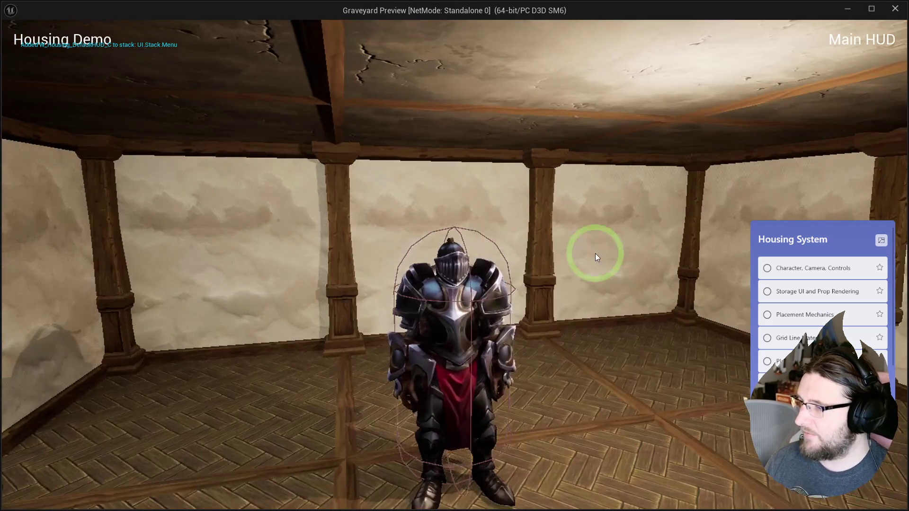
mouse_move(595, 257)
left_mouse_down()
mouse_move(902, 240)
mouse_move(673, 270)
mouse_move(2, 211)
mouse_move(254, 298)
mouse_move(902, 239)
mouse_move(838, 239)
mouse_move(163, 35)
mouse_move(432, 351)
mouse_move(520, 284)
mouse_move(900, 284)
mouse_move(876, 504)
mouse_move(902, 502)
mouse_move(700, 345)
left_mouse_up()
key("Escape")
left_click(413, 222)
key("Delete")
left_click_drag(408, 257, 418, 228)
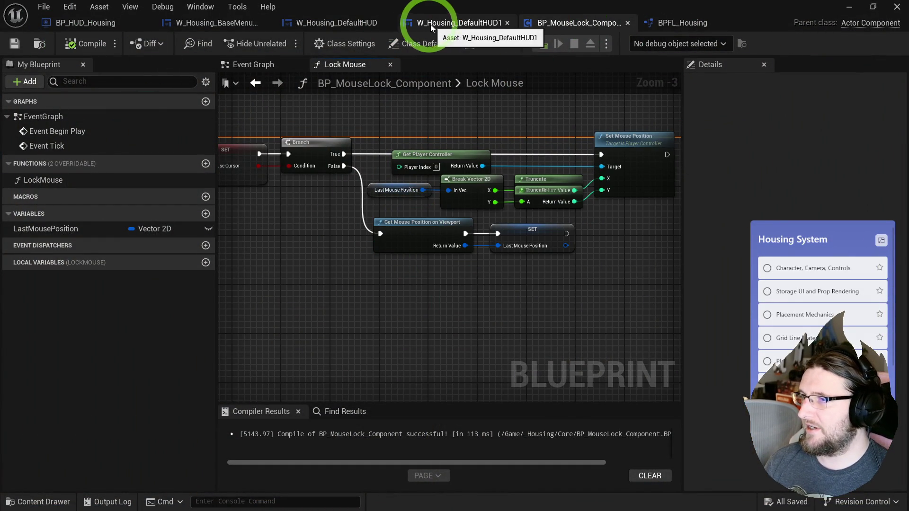
In W_Housing_DefaultHUD's Get Desired Input Config, set Mouse Lock Mode to Do Not Lock, compile and play.
left_click(311, 26)
left_click(75, 176)
double_click(76, 176)
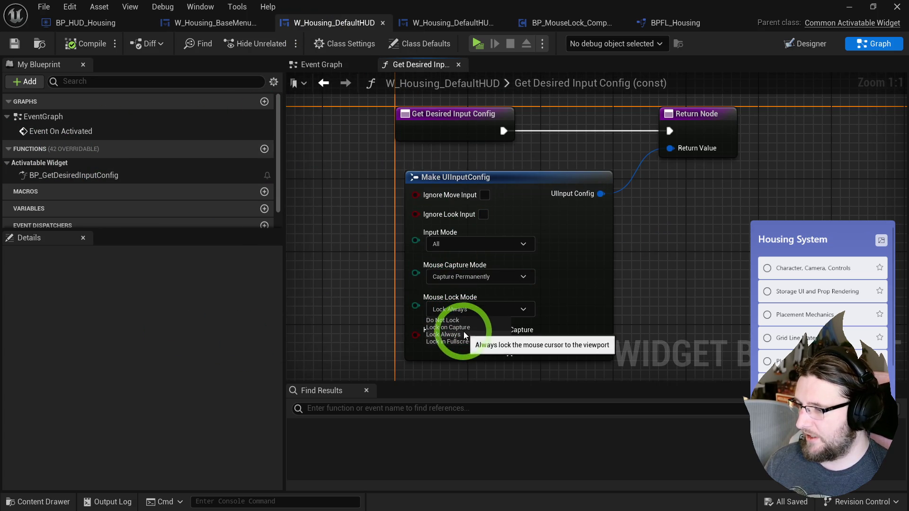
left_click(443, 321)
left_click(441, 44)
left_click(475, 44)
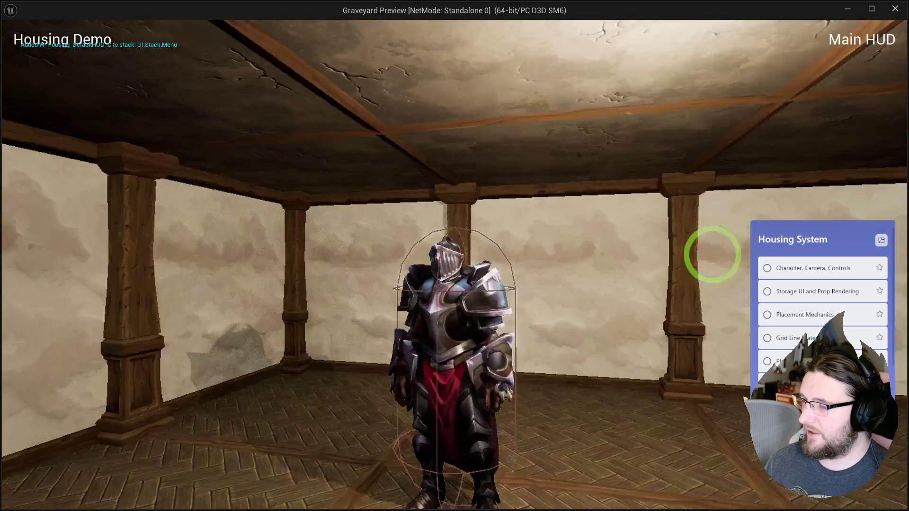
Test camera movement in play, then review the Mouse Lock and Mouse Capture Mode options.
left_click_drag(712, 254, 209, 257)
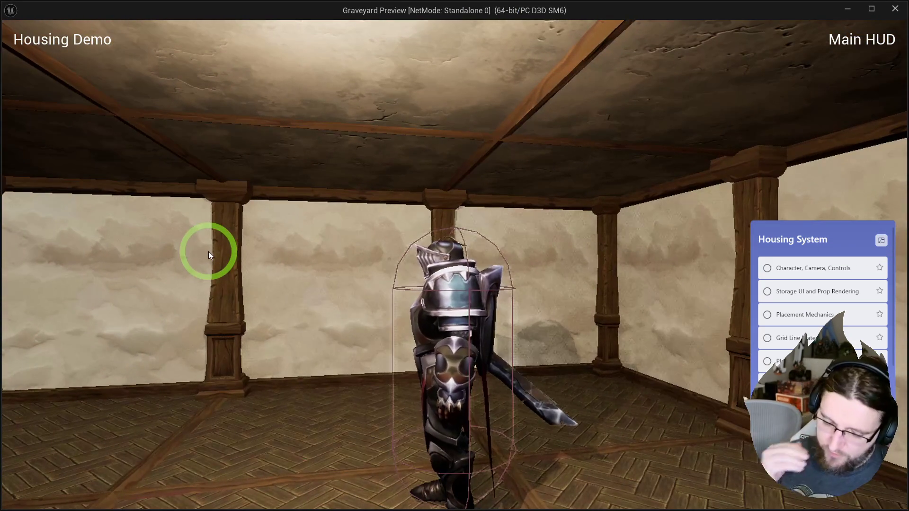
mouse_move(208, 252)
left_mouse_down()
mouse_move(4, 177)
mouse_move(27, 209)
mouse_move(217, 264)
left_mouse_up()
key("Escape")
left_click(439, 310)
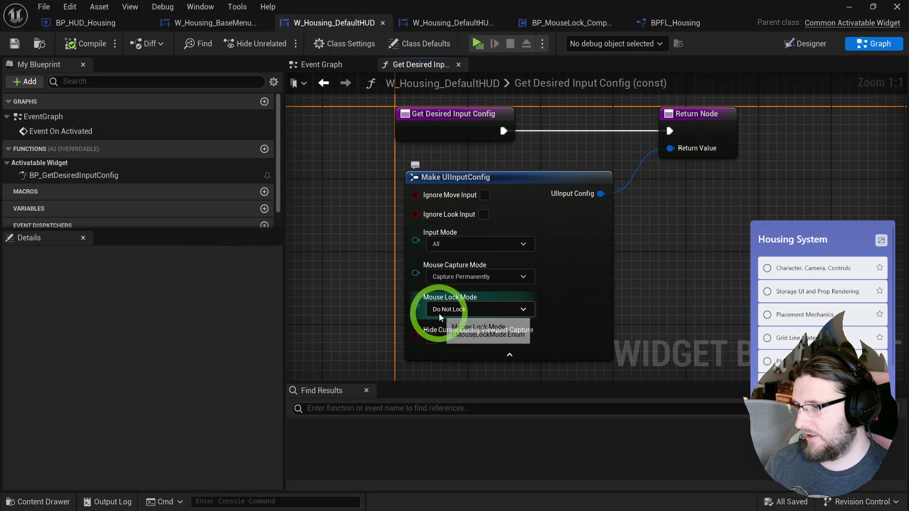
left_click(453, 278)
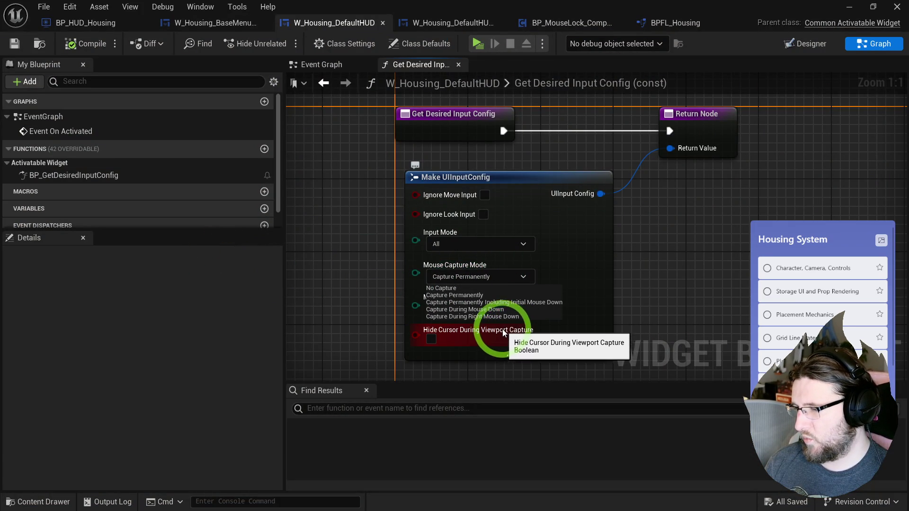
Try No Capture in a play test, then set Capture Permanently and compile the HUD widget.
left_click(445, 289)
left_click(477, 43)
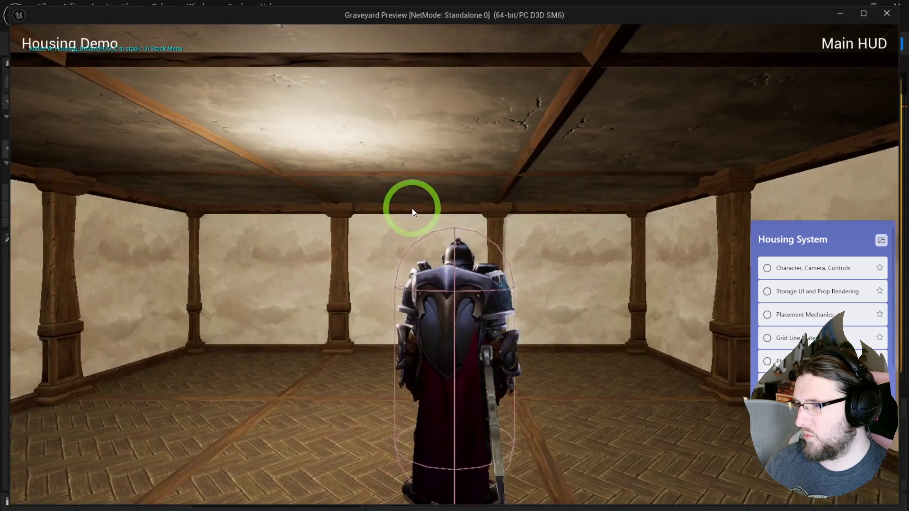
key("Escape")
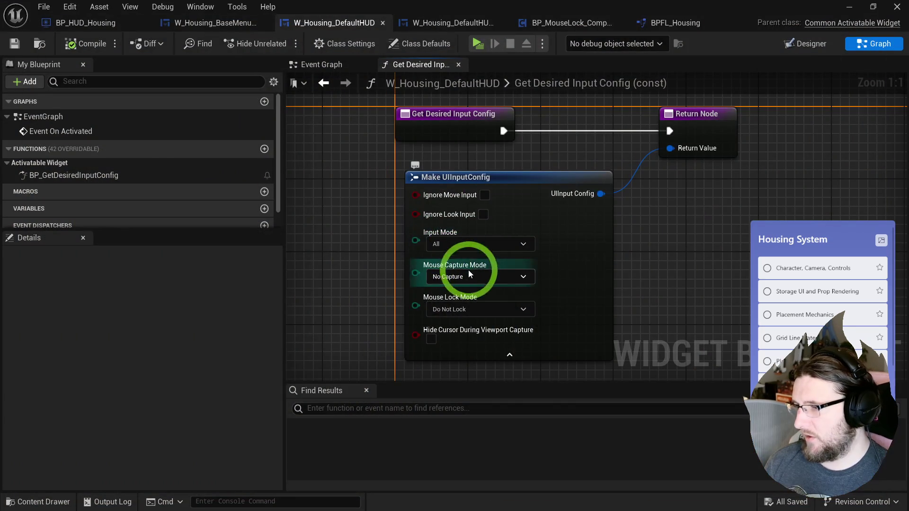
left_click(459, 295)
left_click(92, 53)
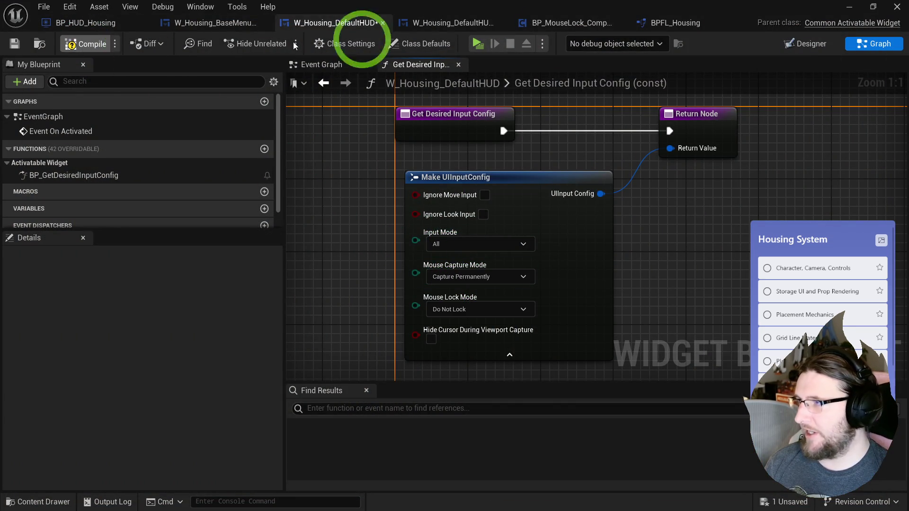
left_click(551, 25)
Play-test mouse capture by orbiting the camera around the knight in the Lock Mouse setup.
mouse_move(450, 116)
left_mouse_down()
mouse_move(730, 134)
mouse_move(458, 188)
left_mouse_up()
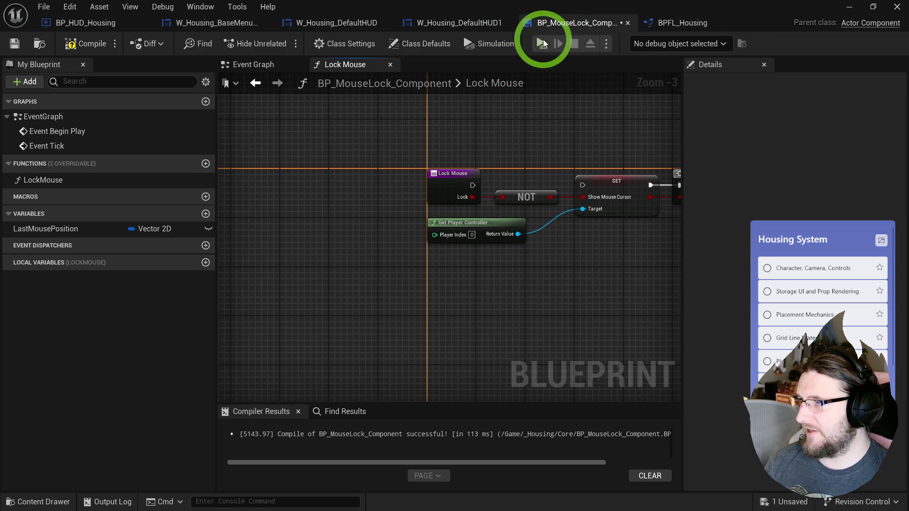
left_click(541, 42)
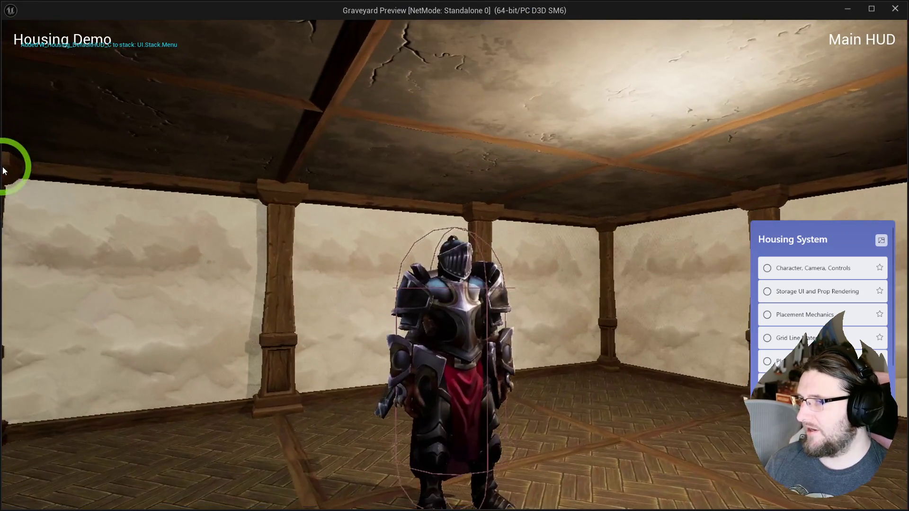
mouse_move(3, 170)
left_mouse_down()
mouse_move(6, 303)
mouse_move(4, 131)
mouse_move(95, 20)
mouse_move(906, 24)
left_mouse_up()
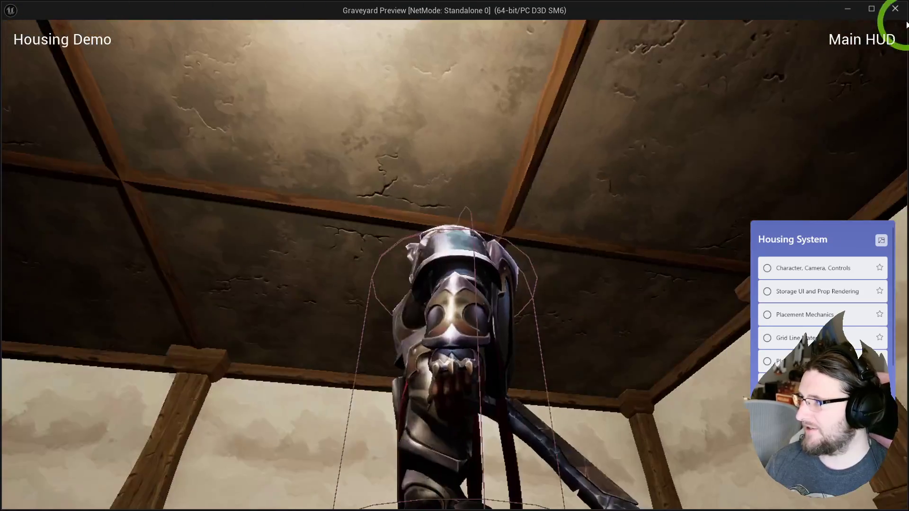
key("Escape")
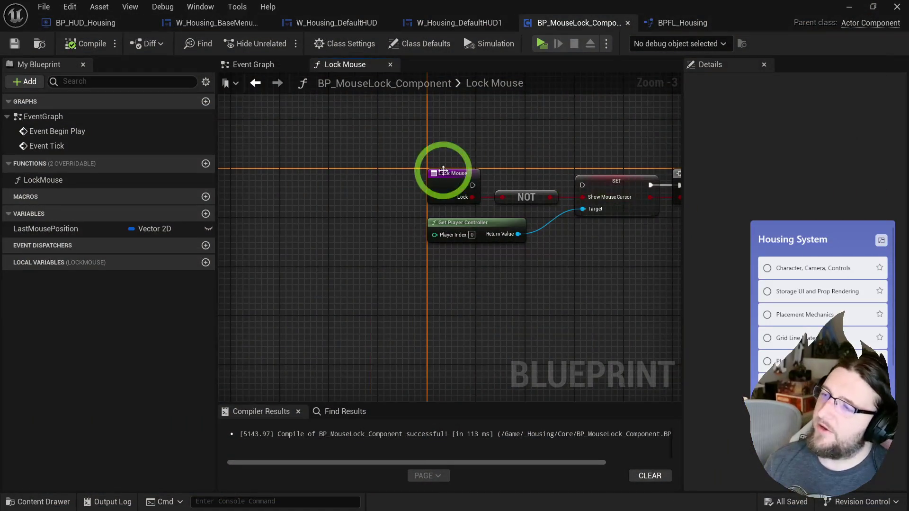
left_click_drag(443, 171, 313, 181)
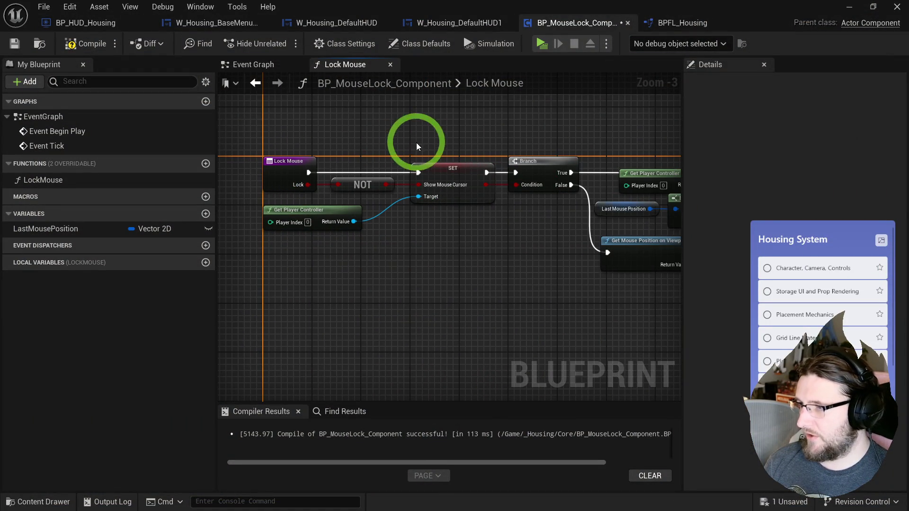
left_click_drag(532, 138, 350, 330)
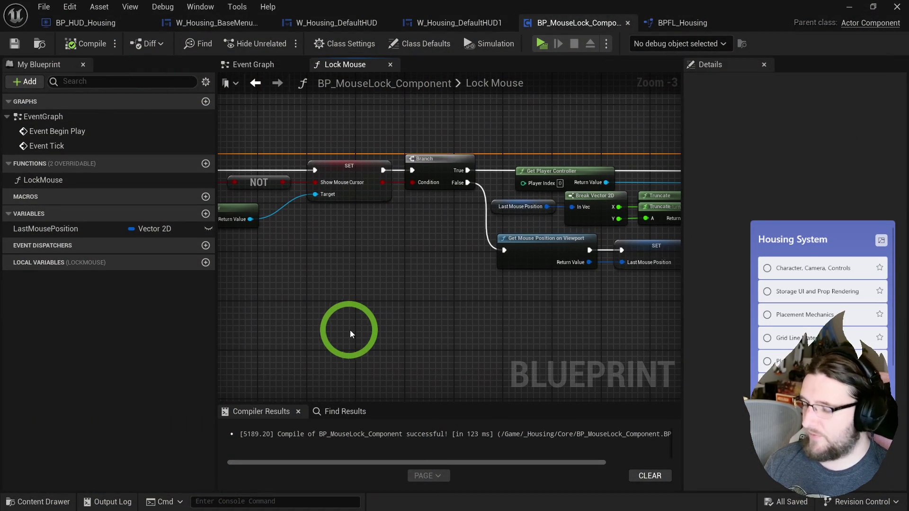
Add and then delete a Set Viewport Mouse Capture Mode node, and recompile the component.
right_click(348, 331)
type("set mouse")
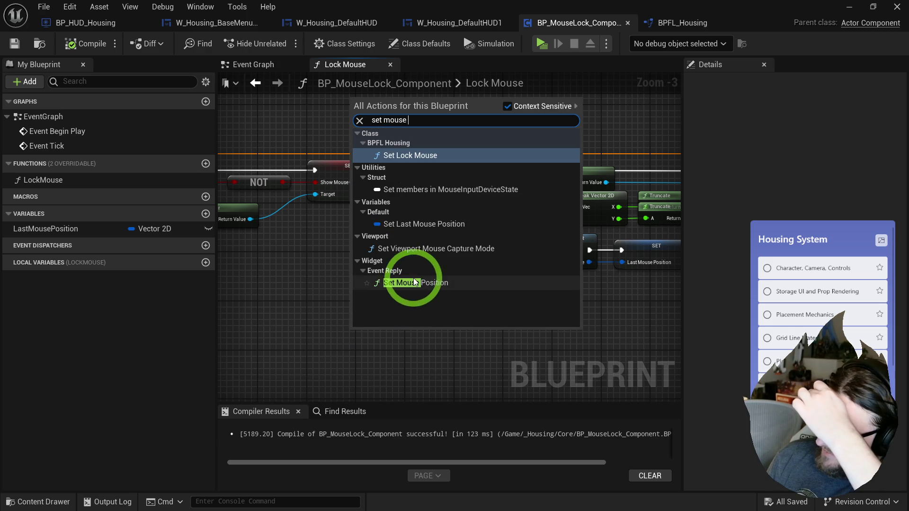
left_click(422, 249)
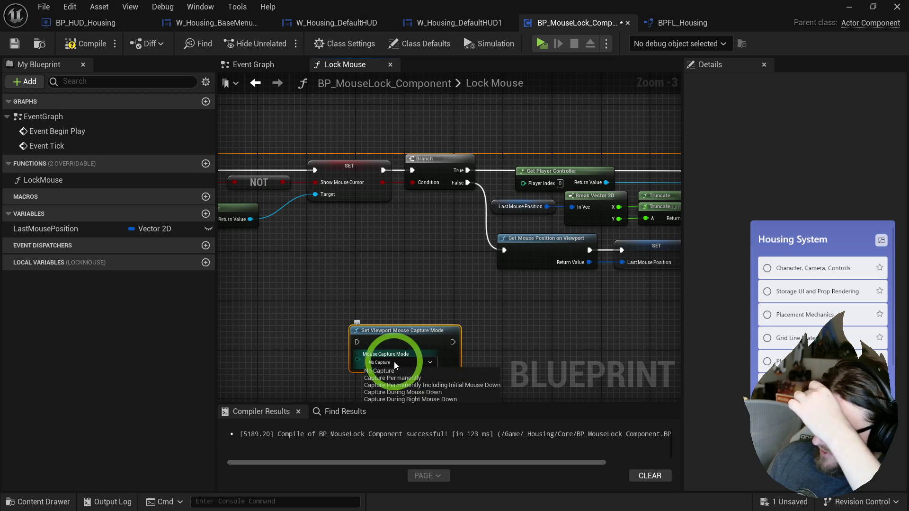
left_click(410, 381)
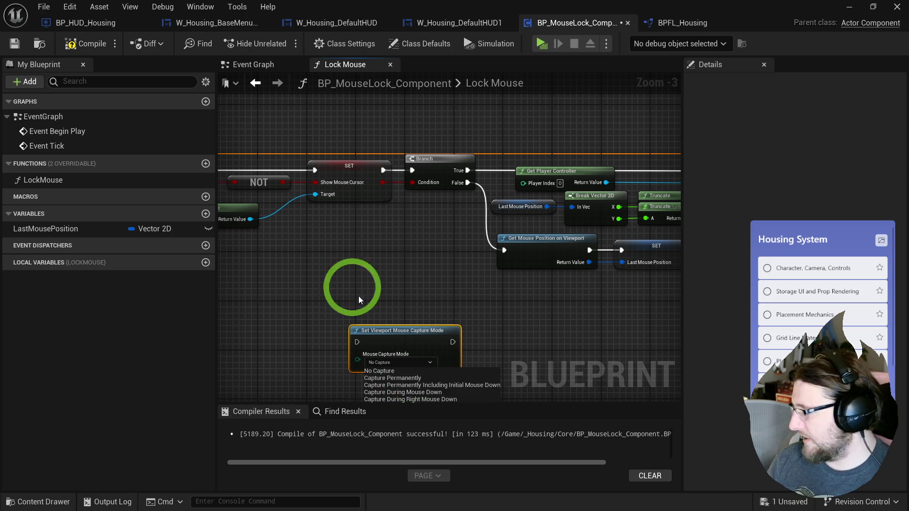
key("Delete")
left_click(87, 47)
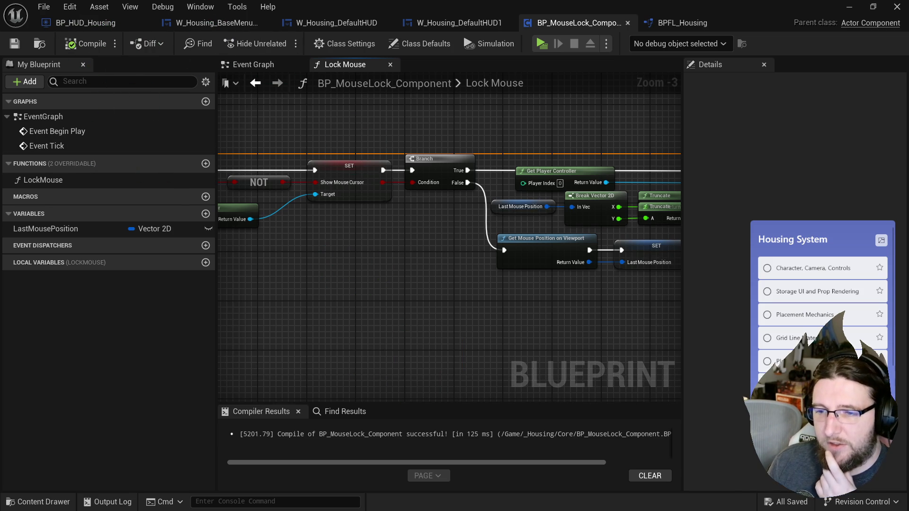
left_click_drag(402, 311, 272, 295)
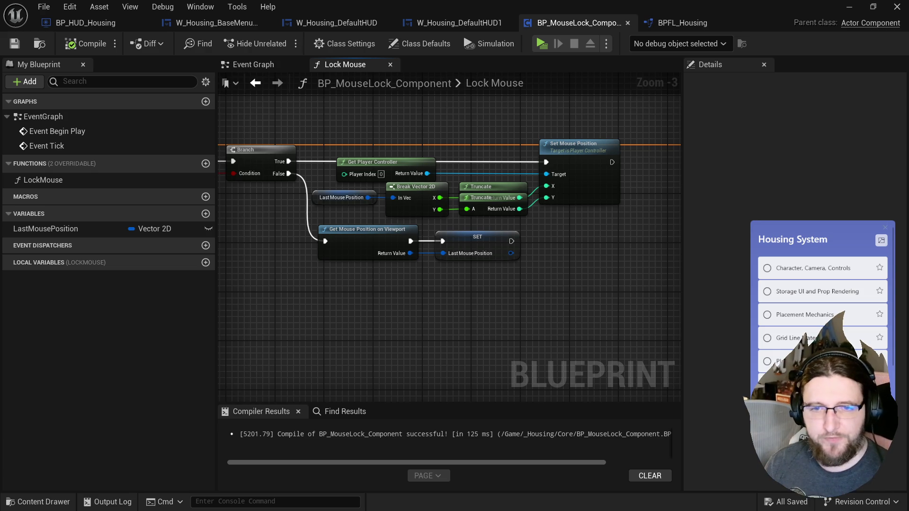
In Image Size, try 256 px, then resize the gauntlet image to 32 × 32 px.
key("ctrl+alt+i")
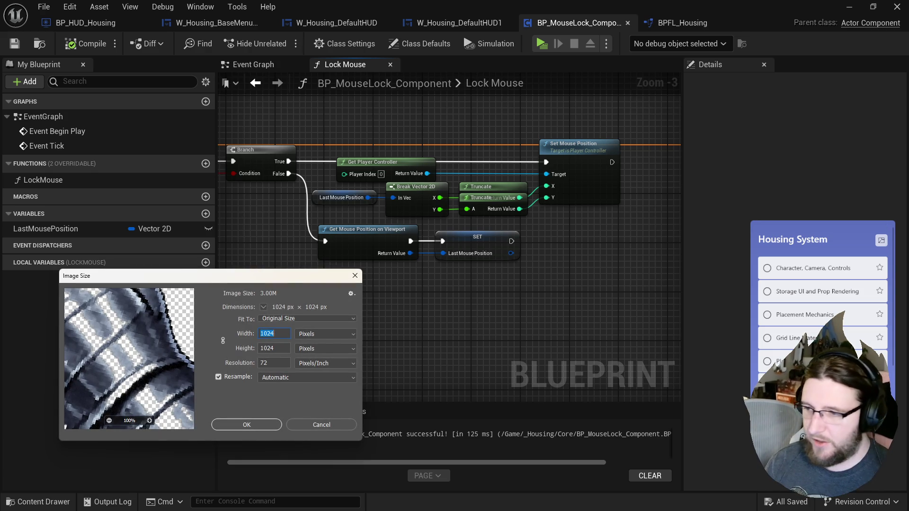
left_click(290, 313)
double_click(285, 332)
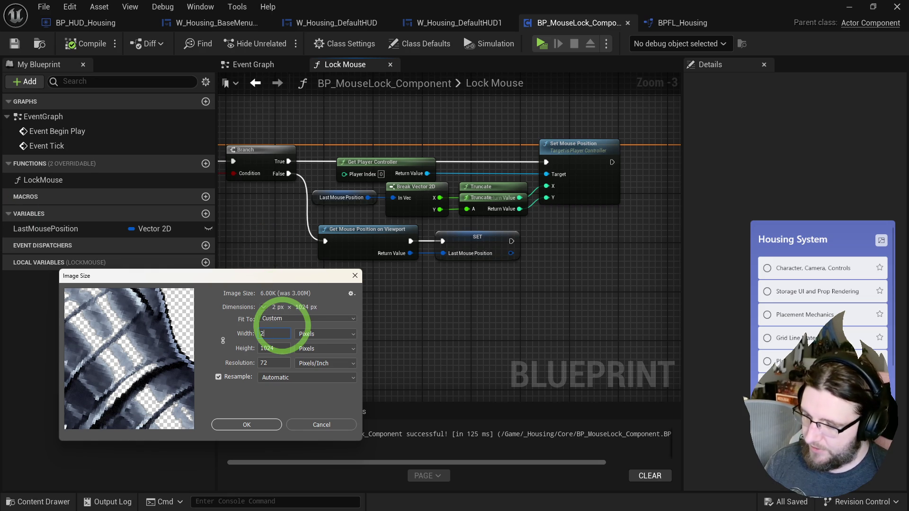
type("256")
key("Tab")
type("256")
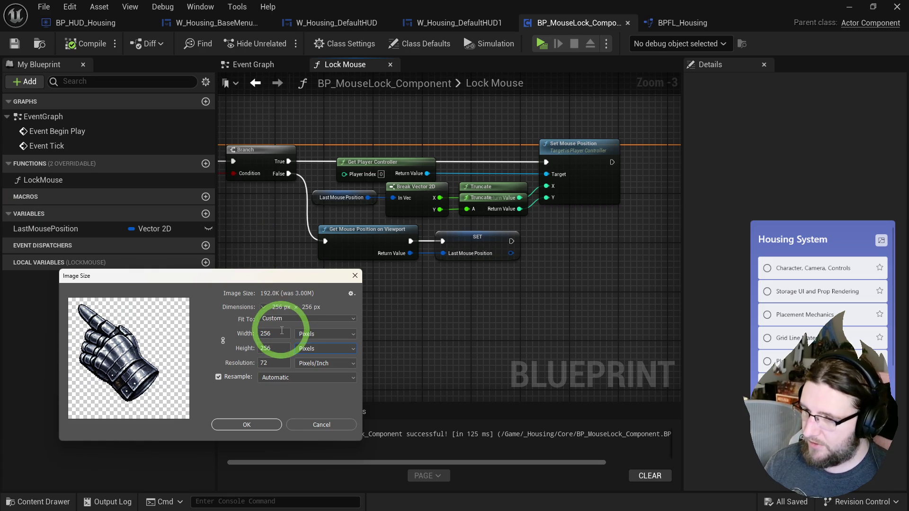
left_click(236, 333)
type("32")
key("Tab")
key("Tab")
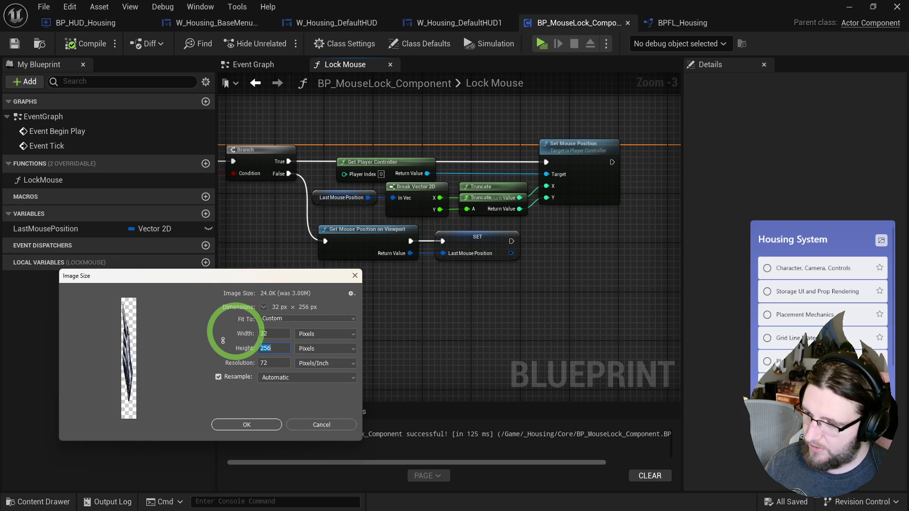
type("32")
left_click(92, 349)
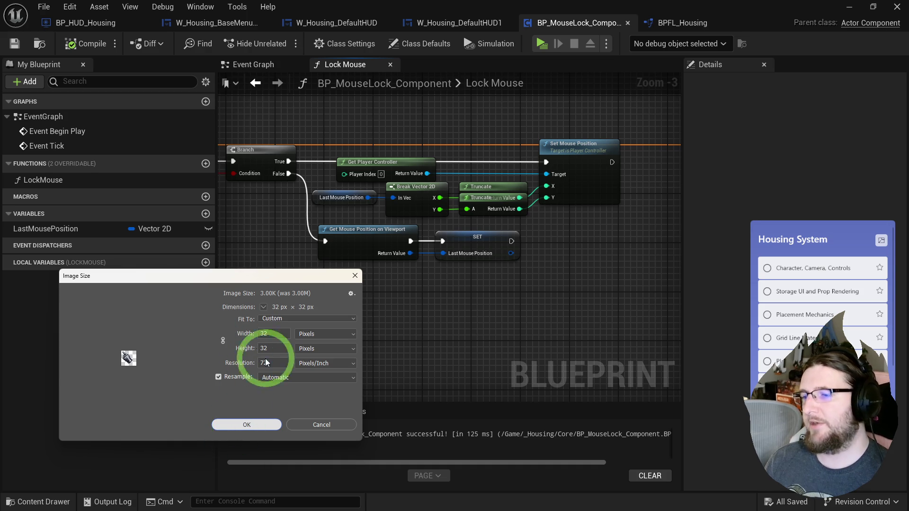
key("Return")
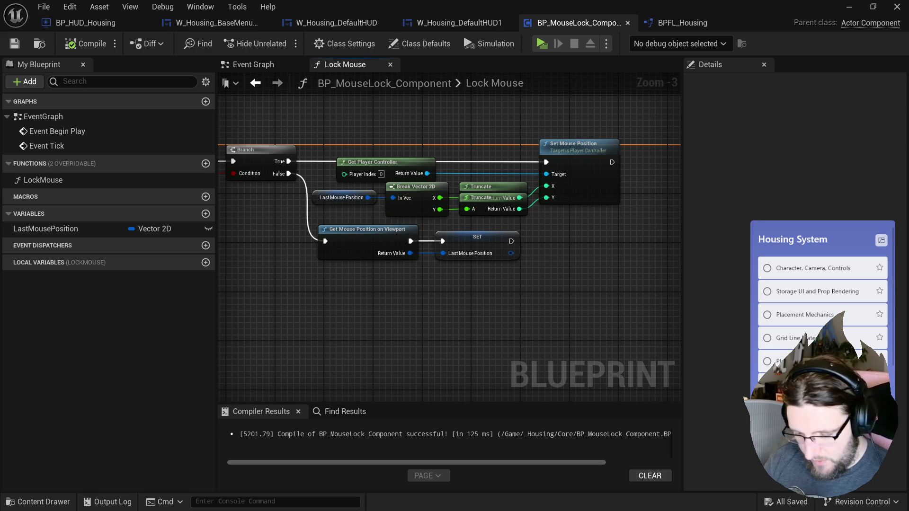
Select the Branch and mouse position nodes, then switch to W_Housing_BaseMenu_Example's Event Graph.
left_click_drag(446, 295, 116, 85)
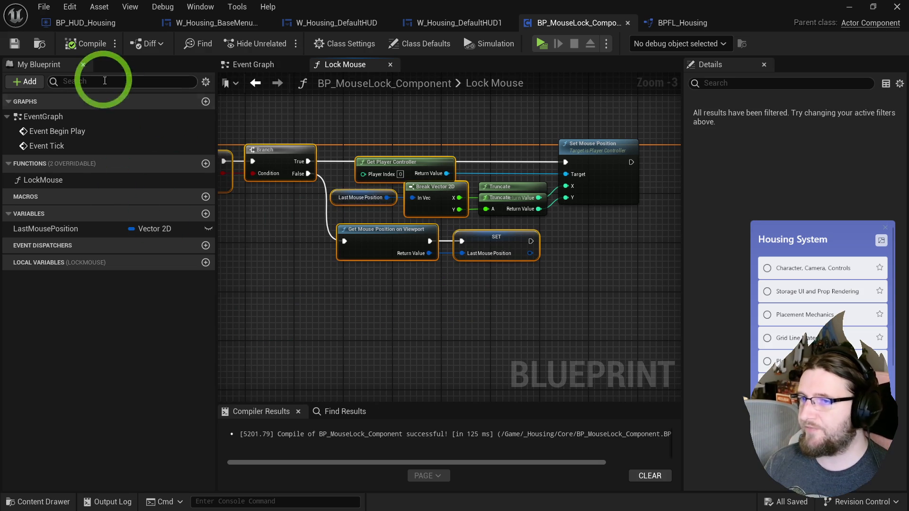
left_click(209, 23)
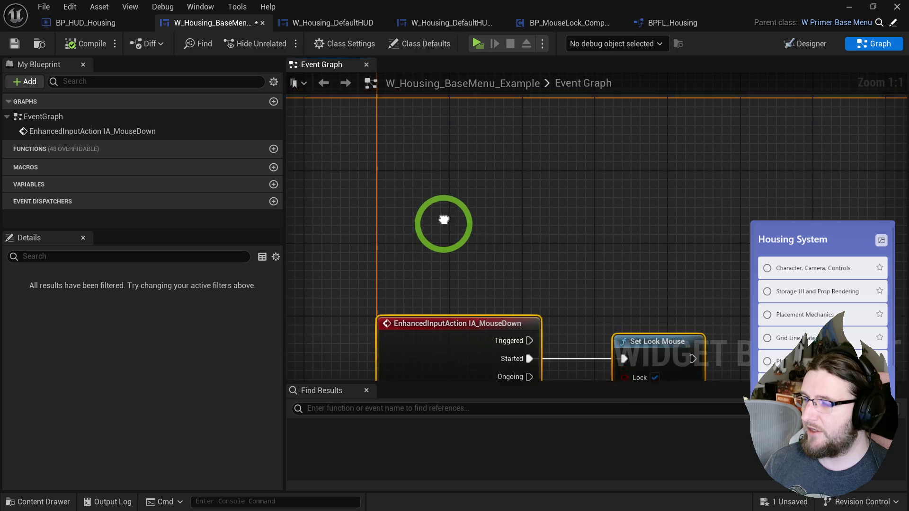
Add an Event Construct node to the base menu's event graph.
right_click(397, 174)
type("event construct")
key("Return")
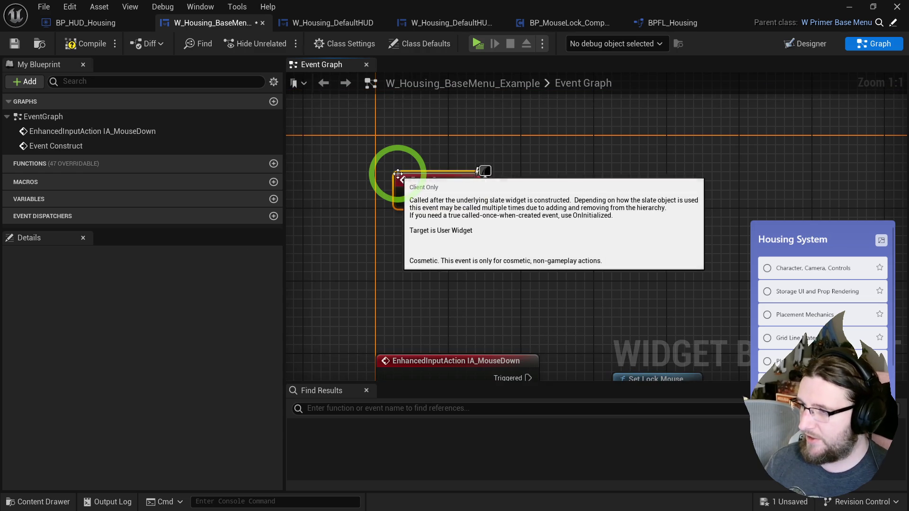
left_click(459, 251)
Search for a set-mouse node beside Event Construct, then undo the unwanted Set Mouse Position node.
right_click(480, 234)
type("set mouse iw")
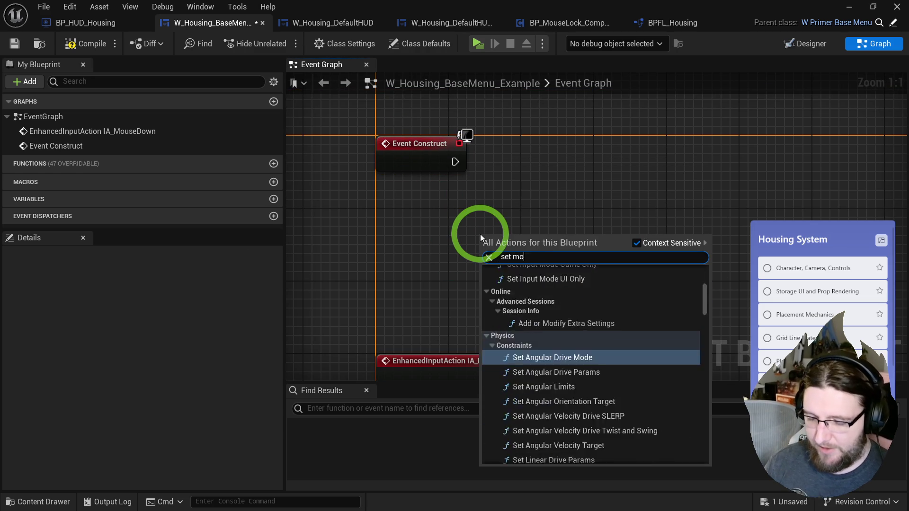
key("BackSpace")
key("BackSpace")
type("wid")
key("BackSpace")
key("BackSpace")
type("id")
key("Return")
key("ctrl+z")
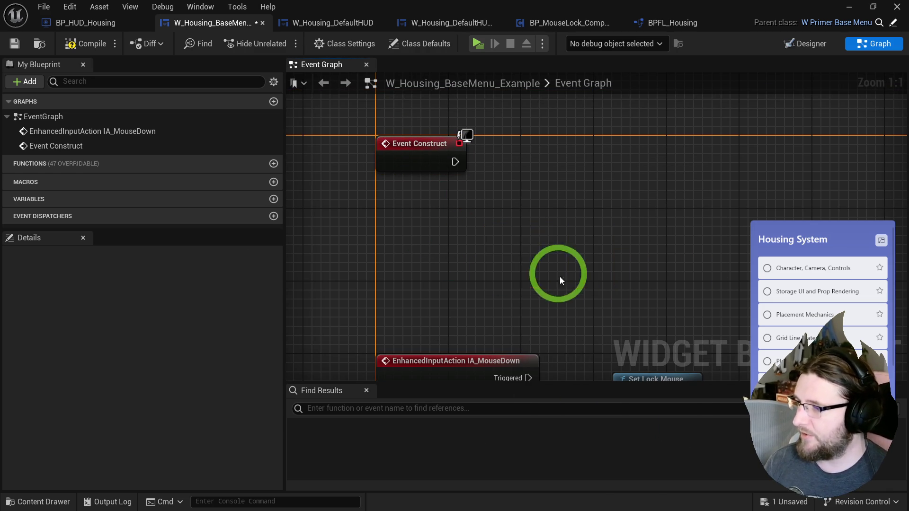
Add a Set Hardware Cursor node with the Default shape, then delete it.
right_click(517, 197)
type("set widget")
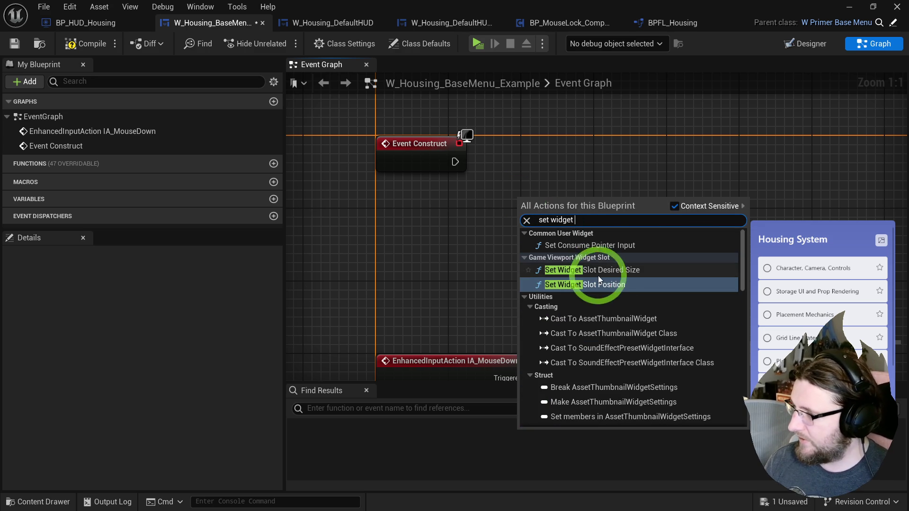
scroll(596, 258, "down", 10)
scroll(607, 270, "up", 3)
type("curs")
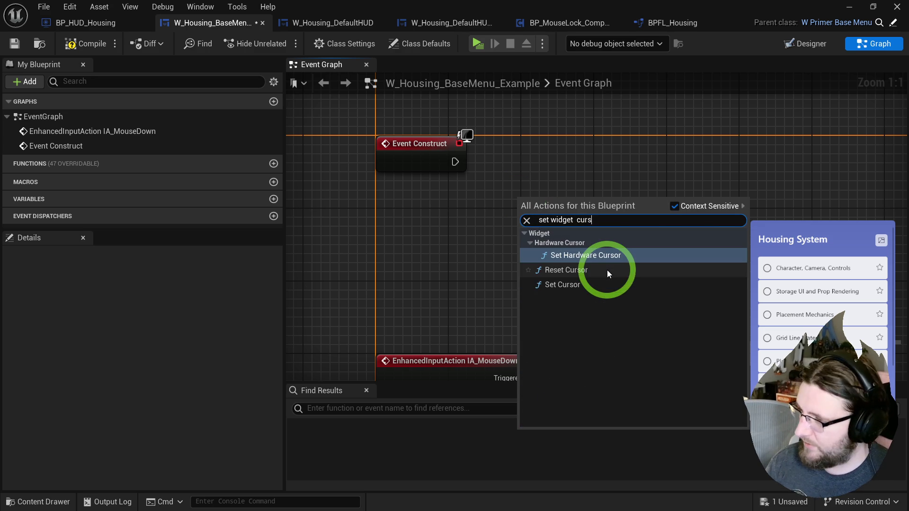
key("Return")
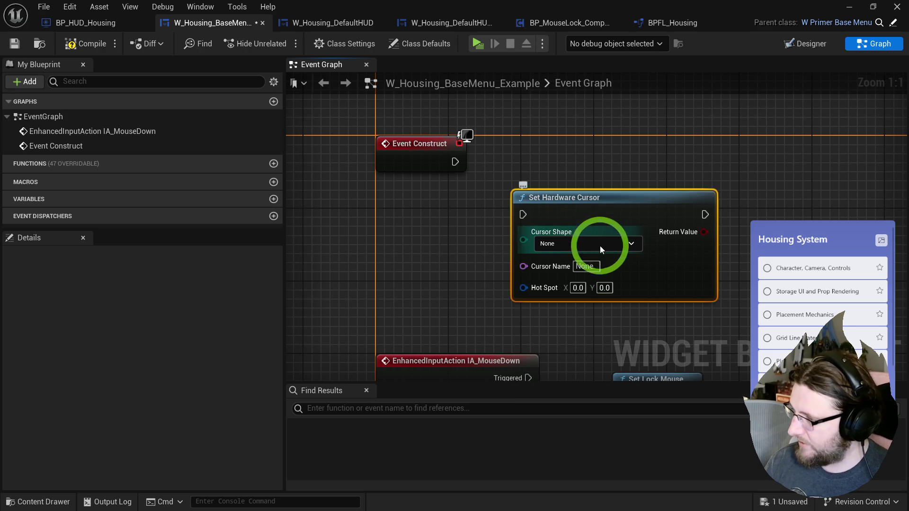
left_click(600, 243)
left_click(549, 261)
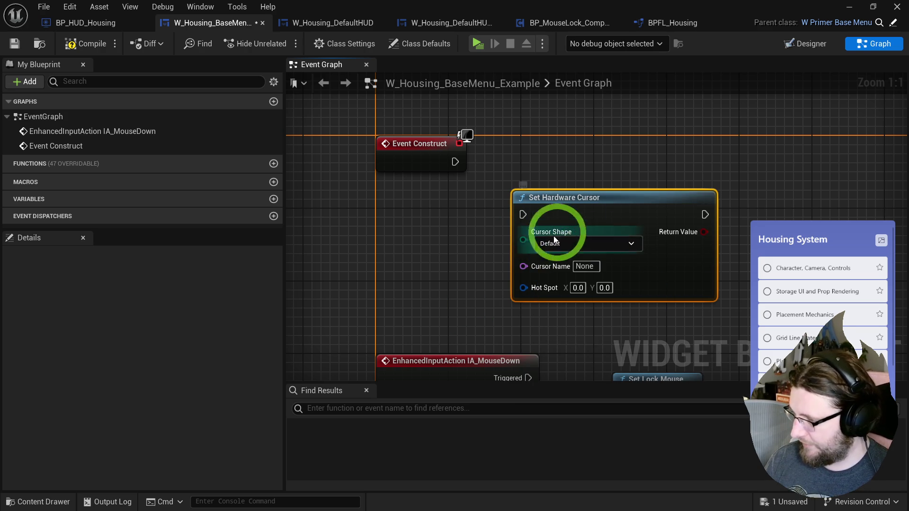
left_click_drag(564, 197, 610, 179)
key("Delete")
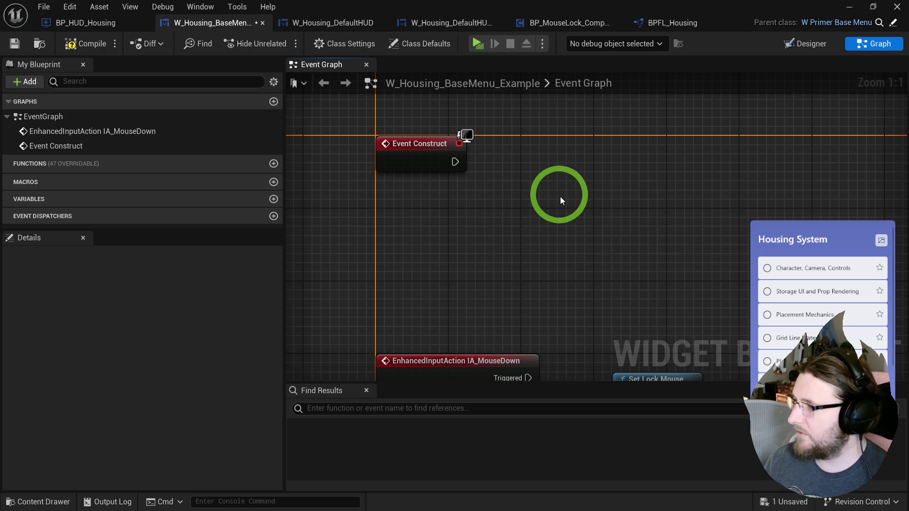
Add a Set Mouse Cursor Widget node with its cursor type set to Default.
right_click(558, 193)
type("sset cur wid")
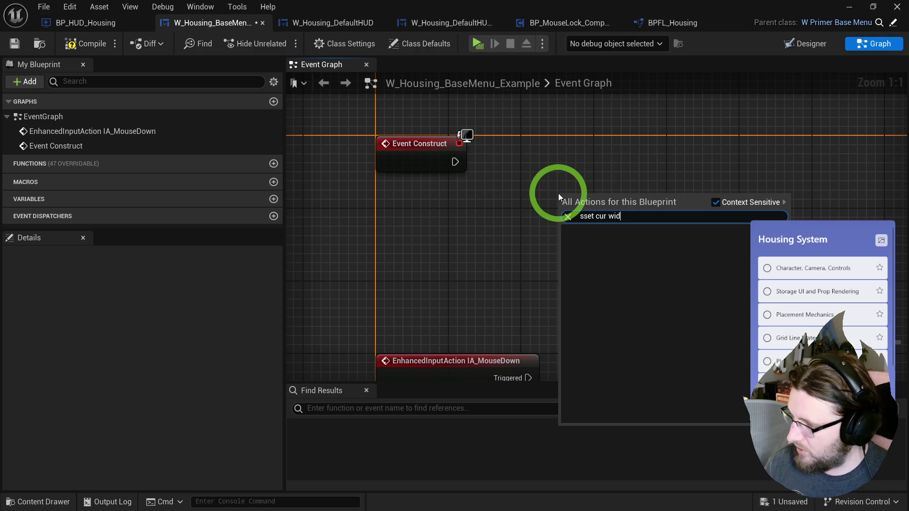
left_click(715, 202)
left_click(600, 217)
double_click(601, 216)
left_click(586, 217)
key("BackSpace")
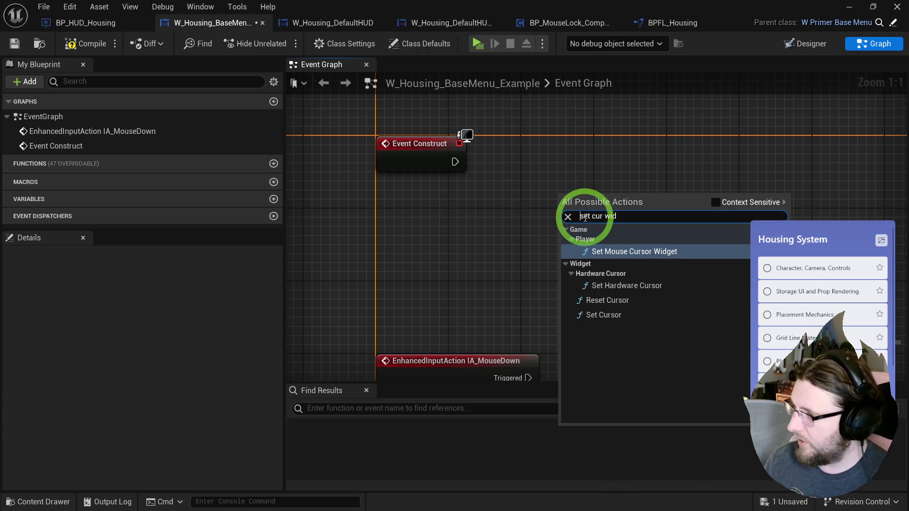
left_click(629, 254)
left_click_drag(629, 255, 674, 209)
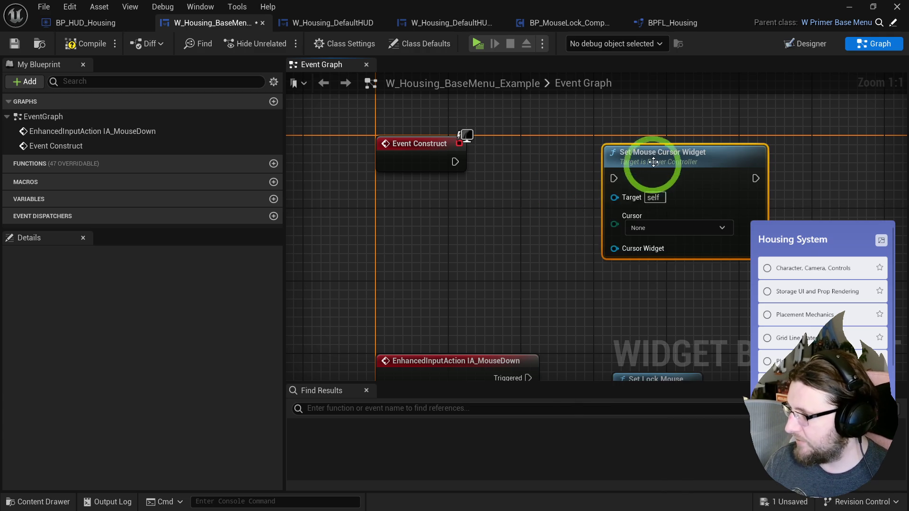
left_click(641, 228)
left_click(613, 244)
Create a Create Widget node from the Cursor Widget pin and wire Event Construct through it, then select both nodes.
left_click_drag(613, 246, 575, 260)
type("wid")
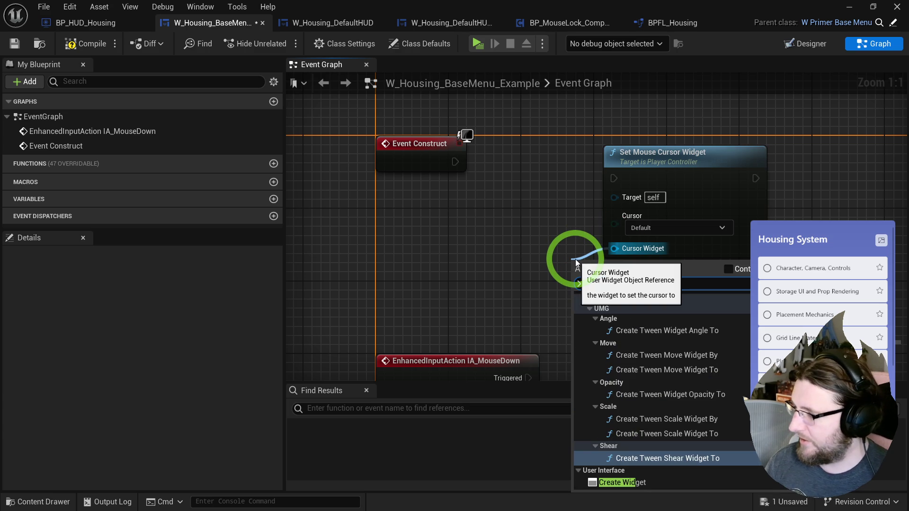
key("Return")
left_click_drag(592, 259, 450, 153)
mouse_move(586, 169)
left_mouse_down()
mouse_move(609, 193)
mouse_move(659, 122)
left_mouse_up()
left_click_drag(694, 147, 830, 164)
mouse_move(455, 161)
left_mouse_down()
mouse_move(585, 194)
mouse_move(533, 168)
left_mouse_up()
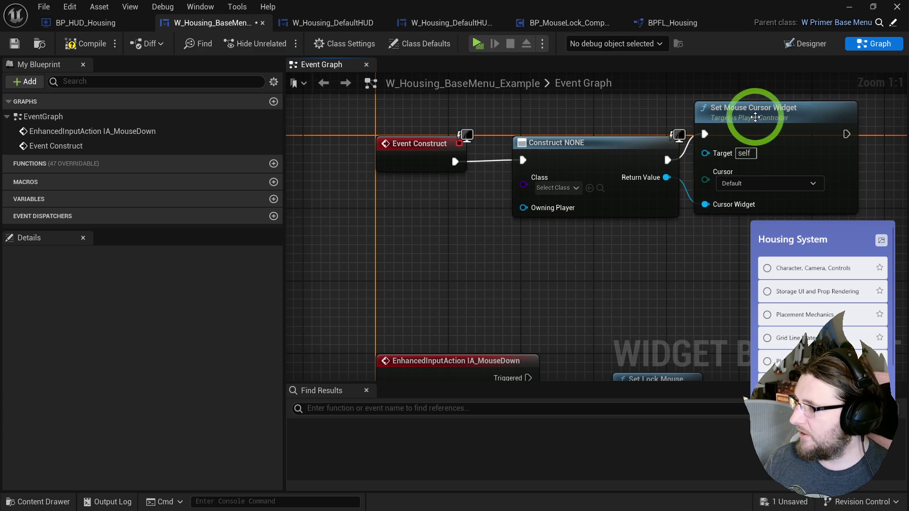
left_click(688, 134)
left_click(608, 158, "ctrl")
Collapse the two selected nodes into a function named SetMouseCursorWidget beside Event Construct.
right_click(574, 179)
left_click(592, 335)
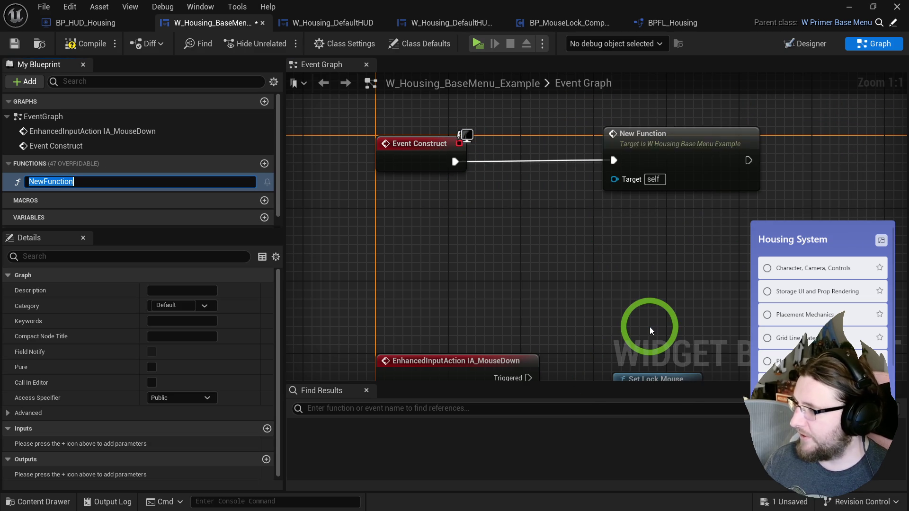
type("SetMouse")
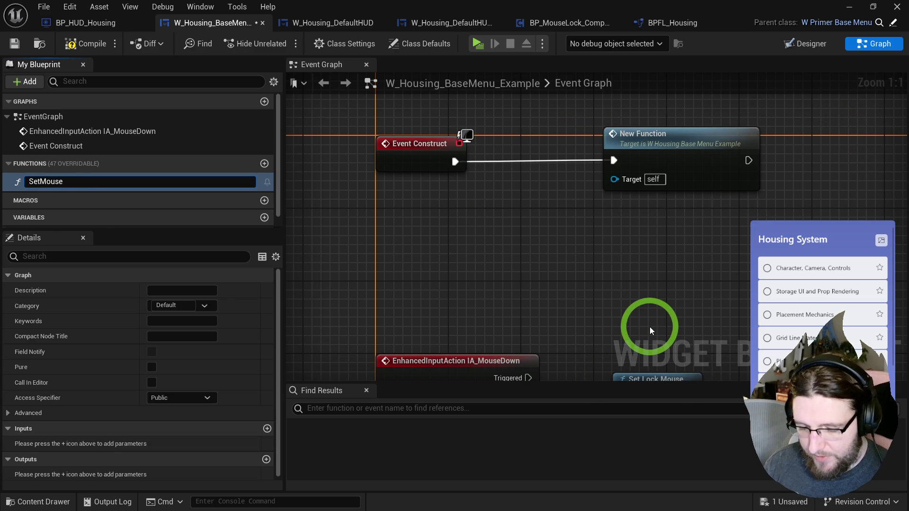
type("CursorWidget")
key("Return")
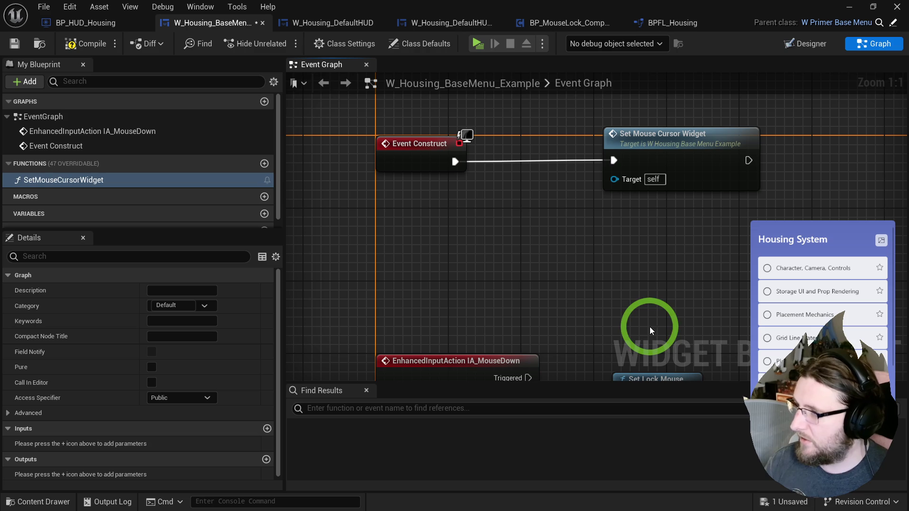
left_click_drag(673, 160, 592, 161)
left_click(548, 149)
left_click(548, 149)
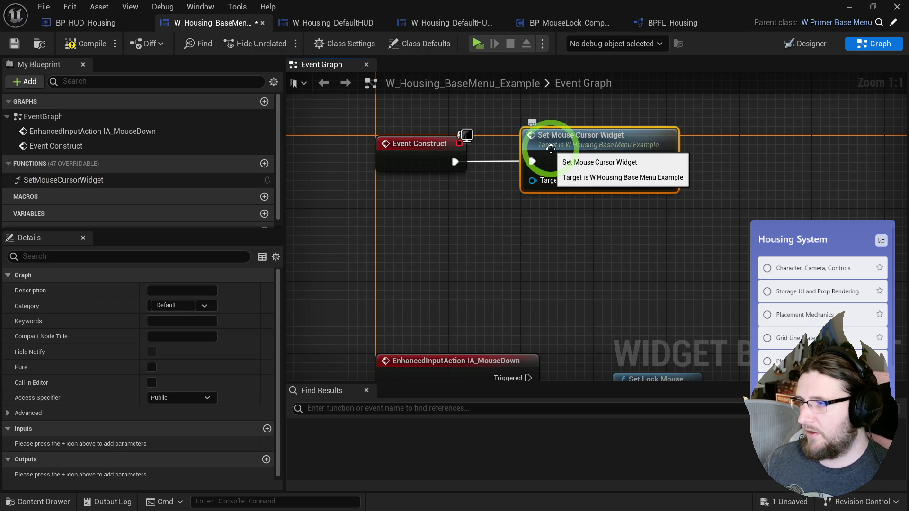
Rename the function to InitMouseCursorWidget and open its graph, spreading out its nodes.
left_click(106, 179)
left_click(105, 181)
type("Init")
key("Return")
double_click(610, 142)
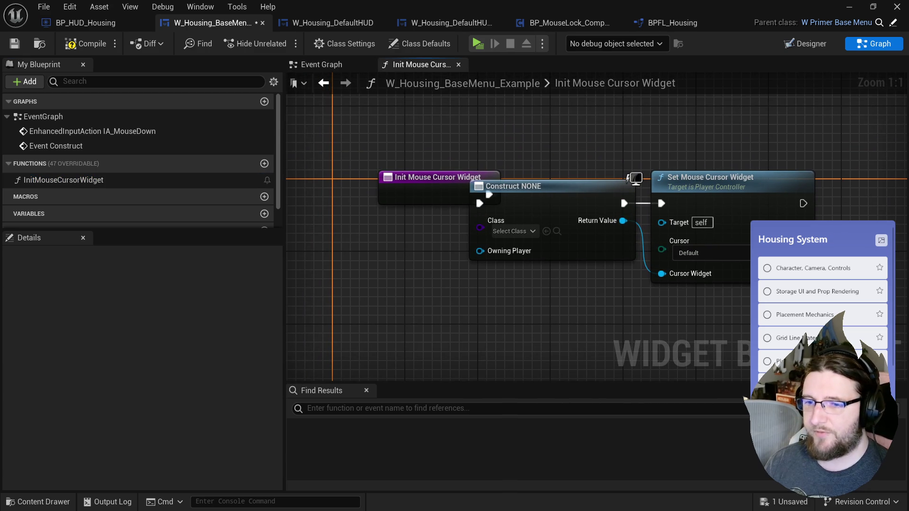
mouse_move(472, 274)
left_mouse_down()
mouse_move(540, 270)
mouse_move(665, 195)
mouse_move(728, 191)
left_mouse_up()
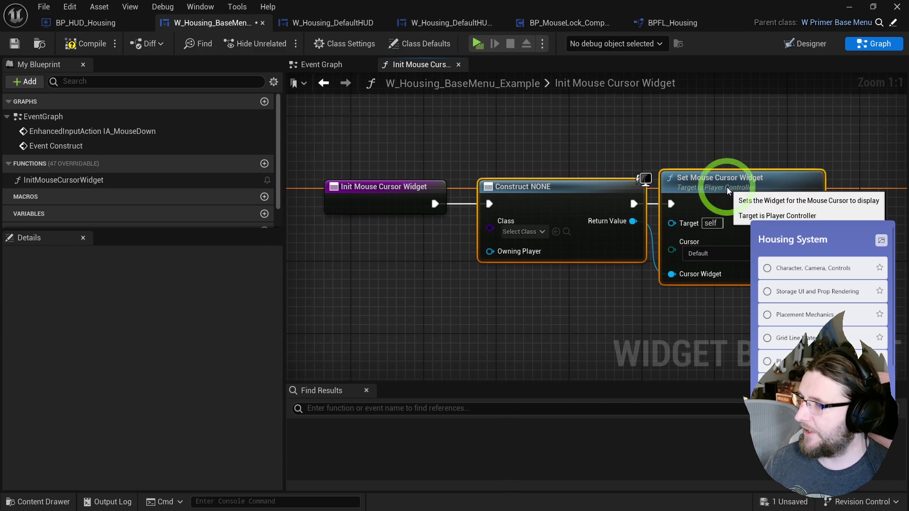
left_click(690, 163)
left_click(563, 255)
key("ctrl+space")
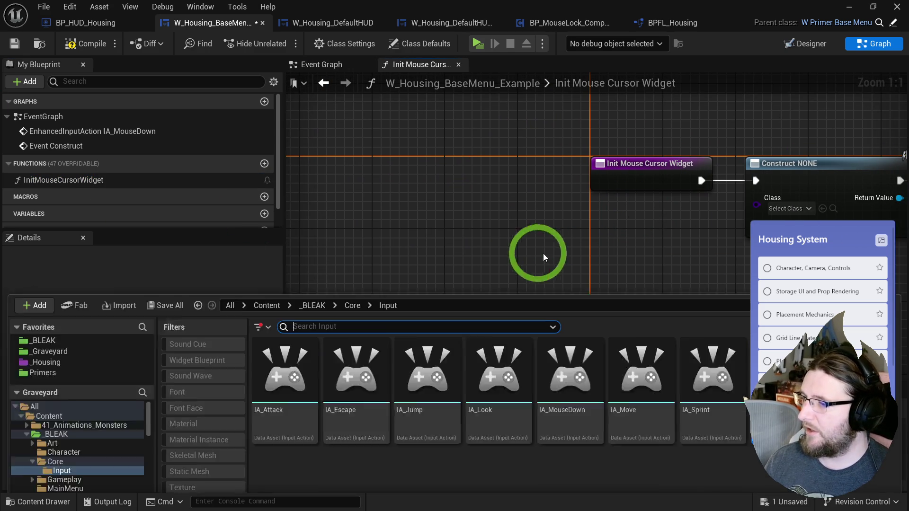
Create a MouseWidgets folder inside _Housing/UI and open it.
left_click(45, 300)
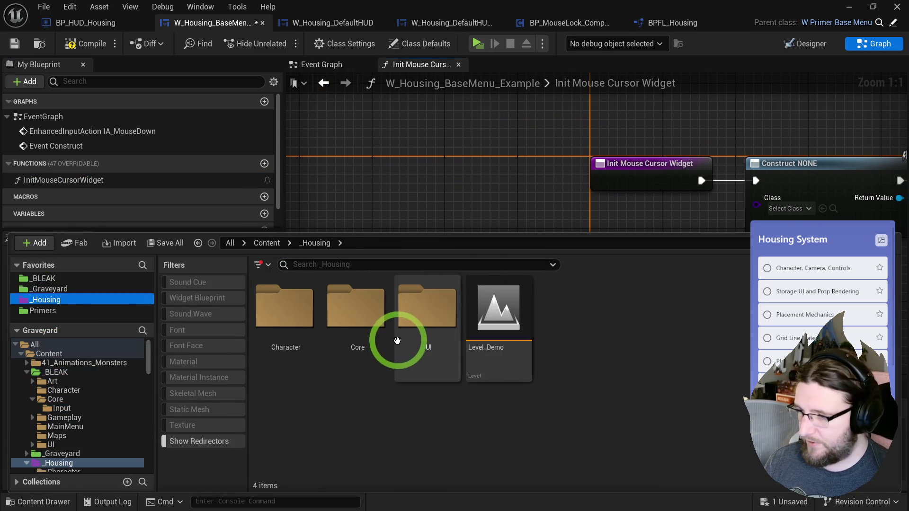
double_click(396, 342)
right_click(535, 302)
left_click(606, 203)
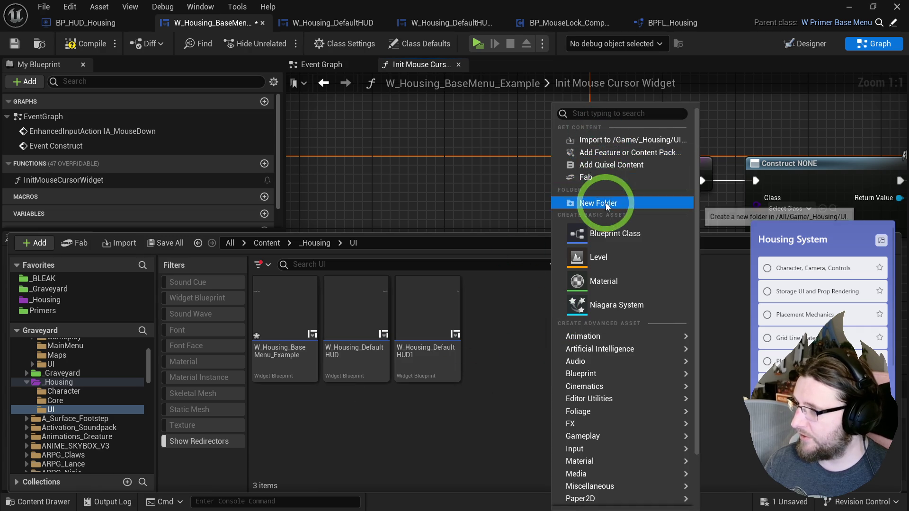
type("MouseWidgets")
key("Return")
double_click(294, 291)
Create a UserWidget-based Widget Blueprint named W_MouseHand in MouseWidgets.
right_click(294, 290)
mouse_move(350, 461)
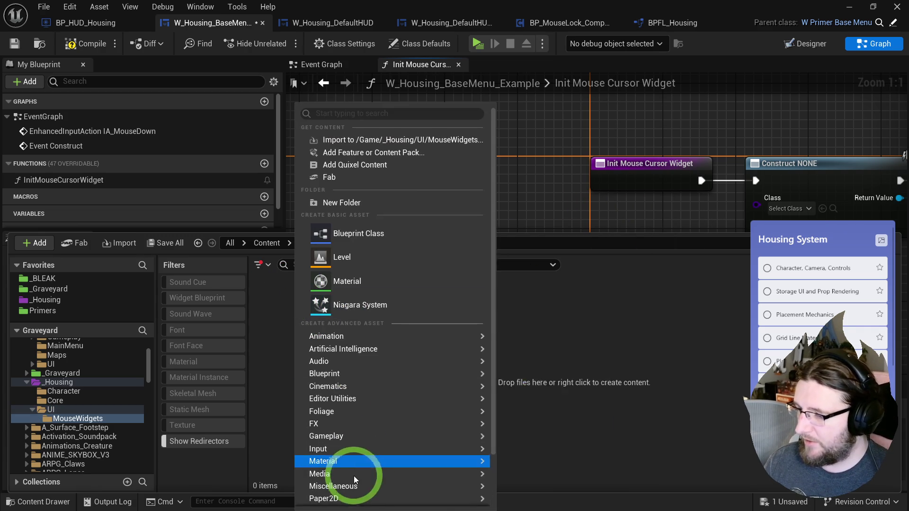
mouse_move(360, 487)
left_click(545, 491)
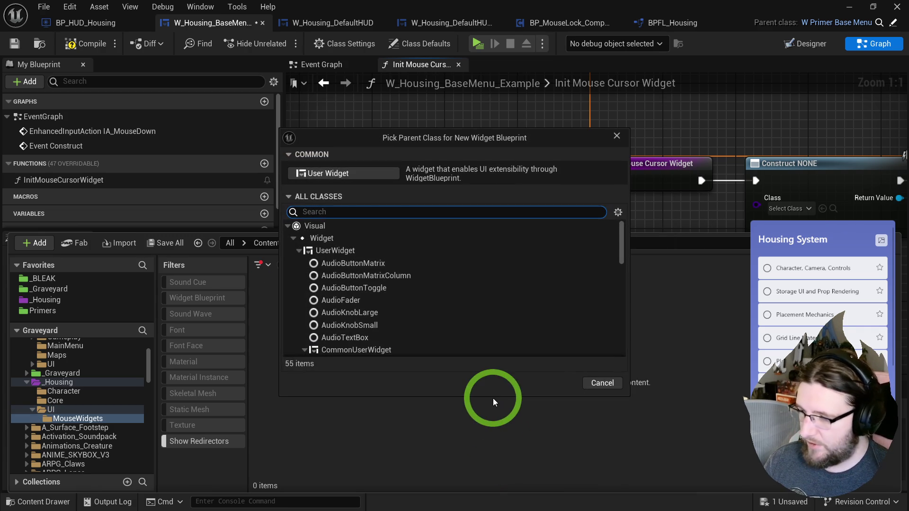
left_click(347, 250)
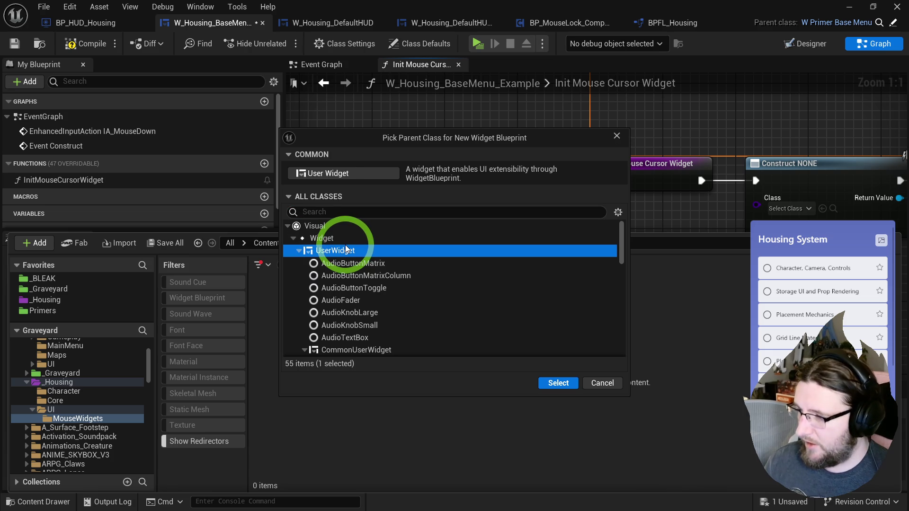
left_click(561, 383)
type("W_MouseHand")
key("Return")
Import the hand image into MouseWidgets as T_MouseHand.
right_click(549, 394)
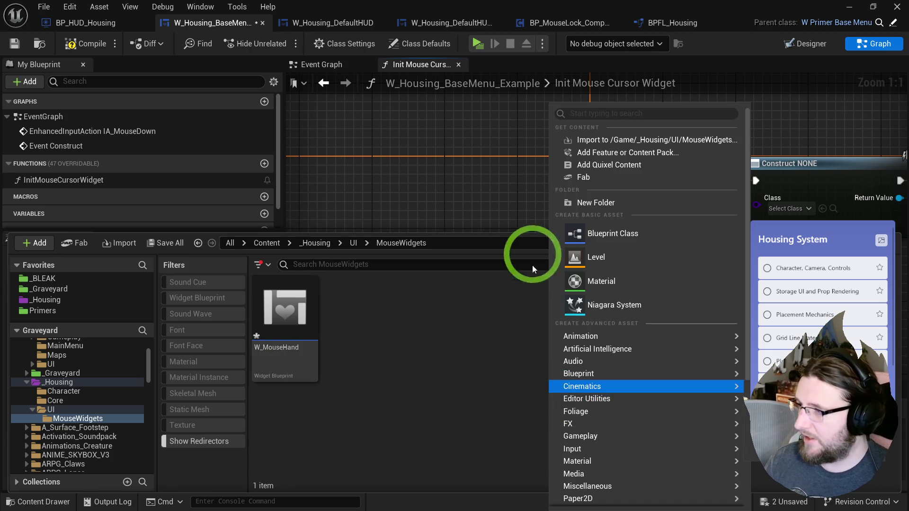
left_click(576, 140)
mouse_move(284, 61)
left_mouse_down()
mouse_move(158, 80)
mouse_move(315, 61)
left_mouse_up()
key("Escape")
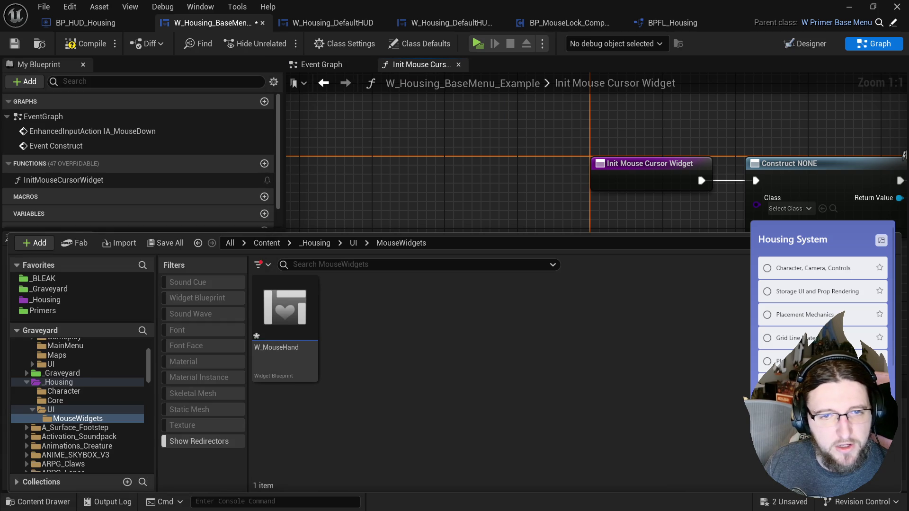
Apply Paper2D texture settings to the T_MouseHand texture.
left_click(197, 298)
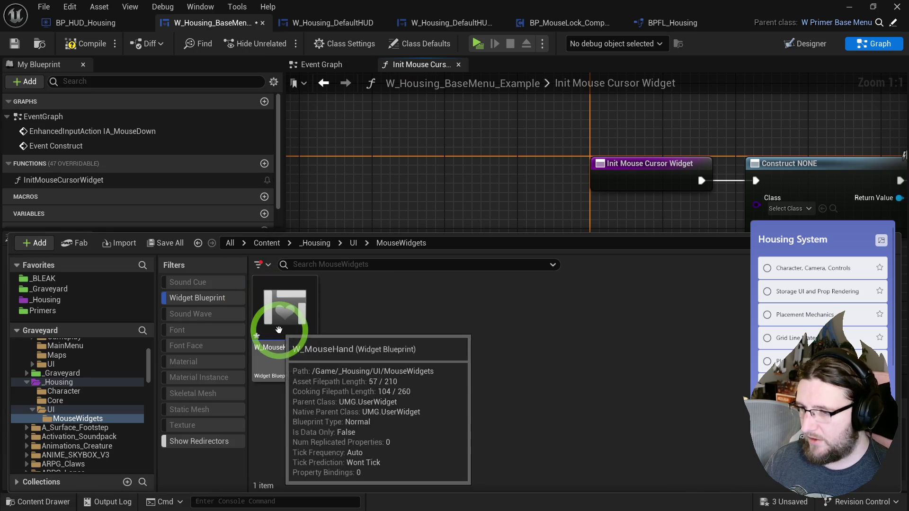
left_click(361, 325)
left_click(198, 303)
left_click(284, 307)
right_click(286, 307)
mouse_move(379, 264)
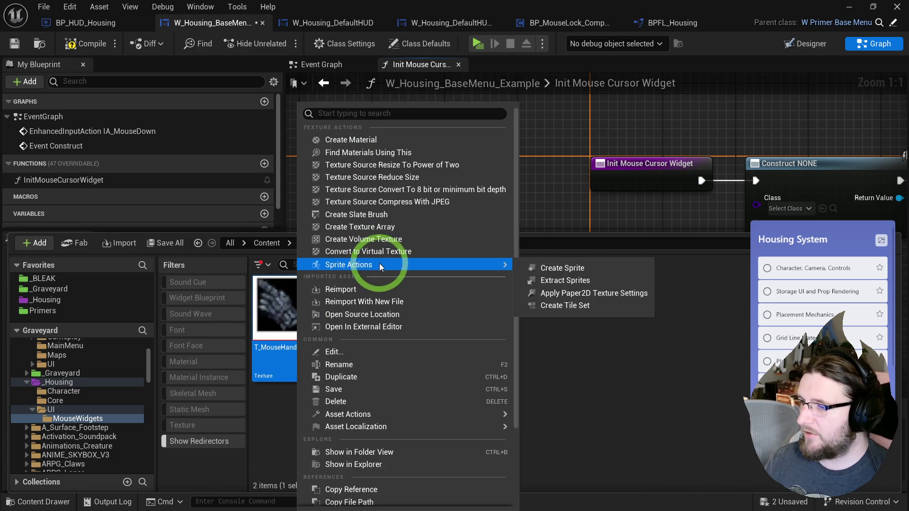
left_click(583, 294)
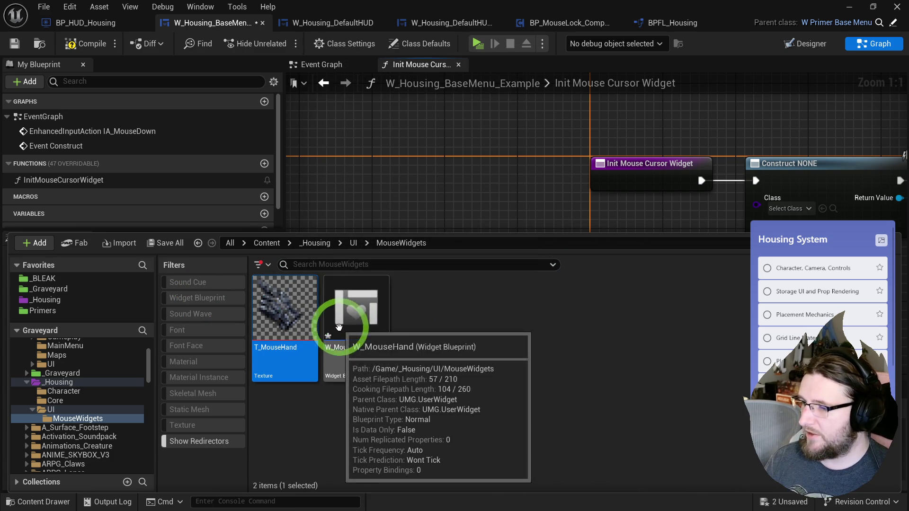
double_click(353, 308)
Drag an Image from the Palette onto W_MouseHand and set the preview Screen Size to Desired.
type("maige")
double_click(43, 82)
type("image")
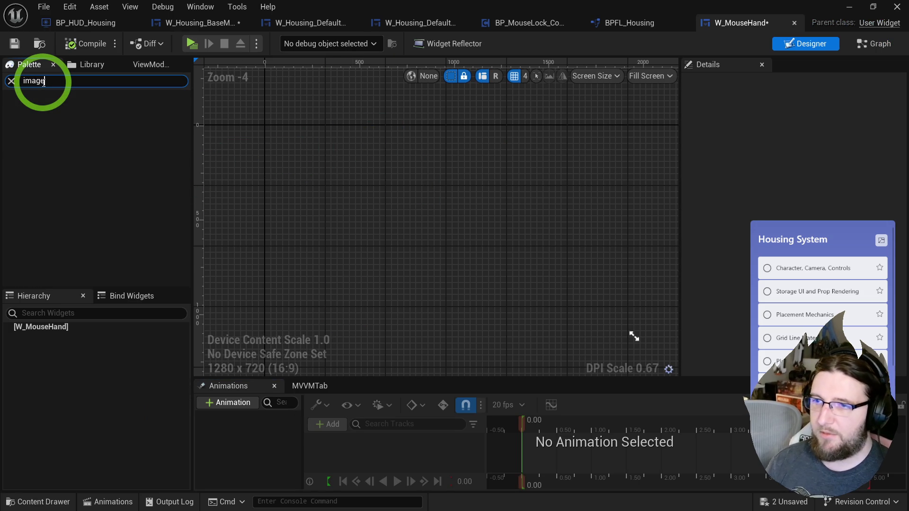
mouse_move(46, 108)
left_mouse_down()
mouse_move(57, 106)
mouse_move(242, 246)
left_mouse_up()
left_click(650, 78)
left_click(663, 76)
left_click(673, 132)
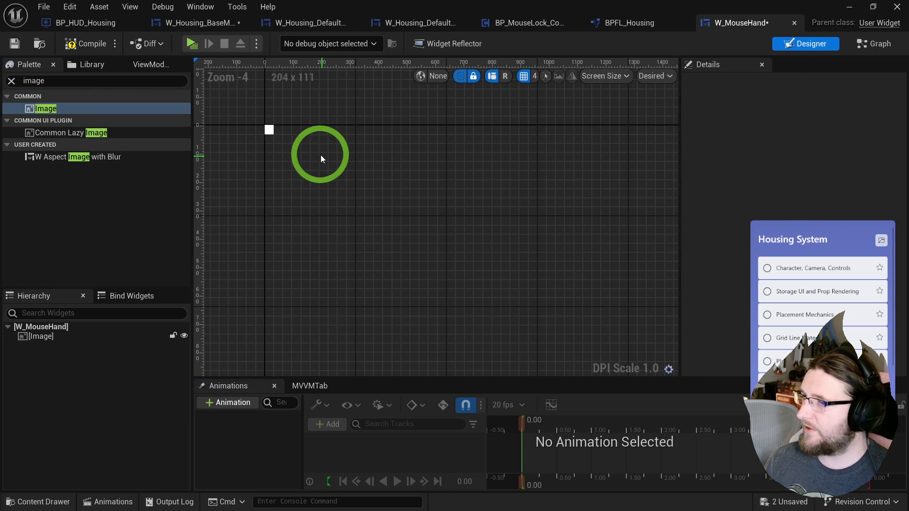
Assign T_MouseHand as the Image brush, then compile and save W_MouseHand.
key("ctrl+space")
mouse_move(302, 299)
left_mouse_down()
mouse_move(272, 134)
mouse_move(812, 203)
mouse_move(811, 163)
mouse_move(625, 176)
mouse_move(181, 72)
left_mouse_up()
left_click(78, 44)
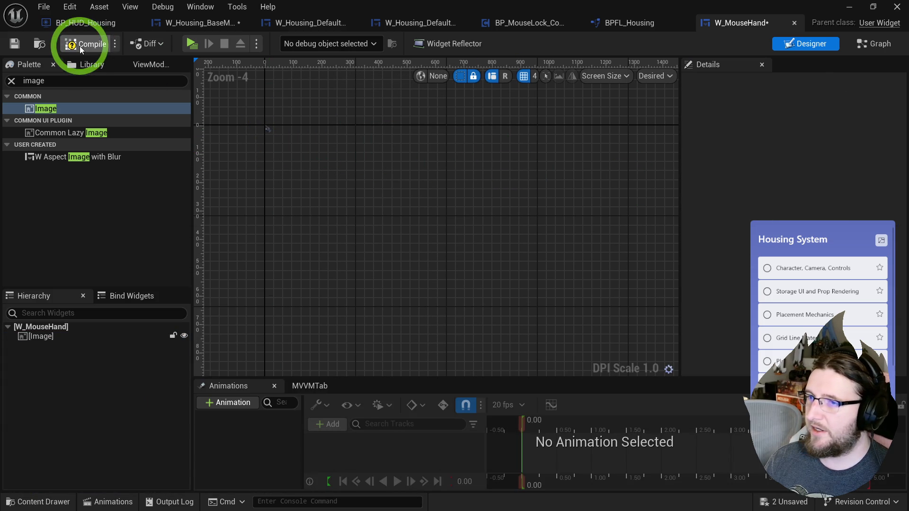
scroll(315, 101, "up", 4)
left_click_drag(314, 101, 461, 120)
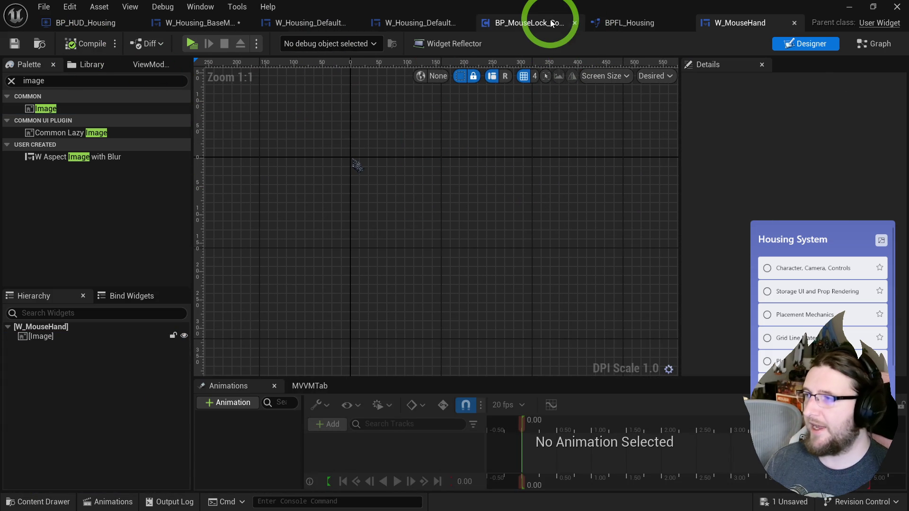
Set the Create Widget node's class to W_MouseHand and compile the base menu.
left_click(97, 24)
left_click(200, 27)
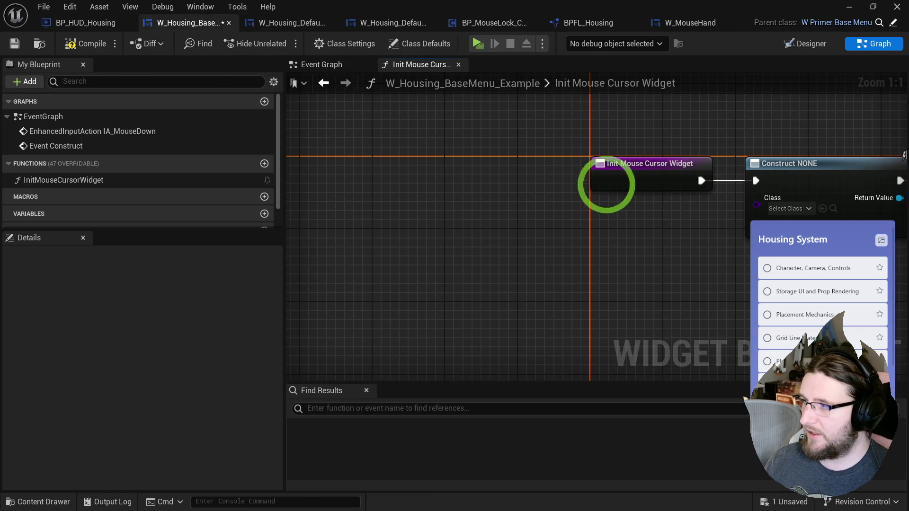
left_click(515, 198)
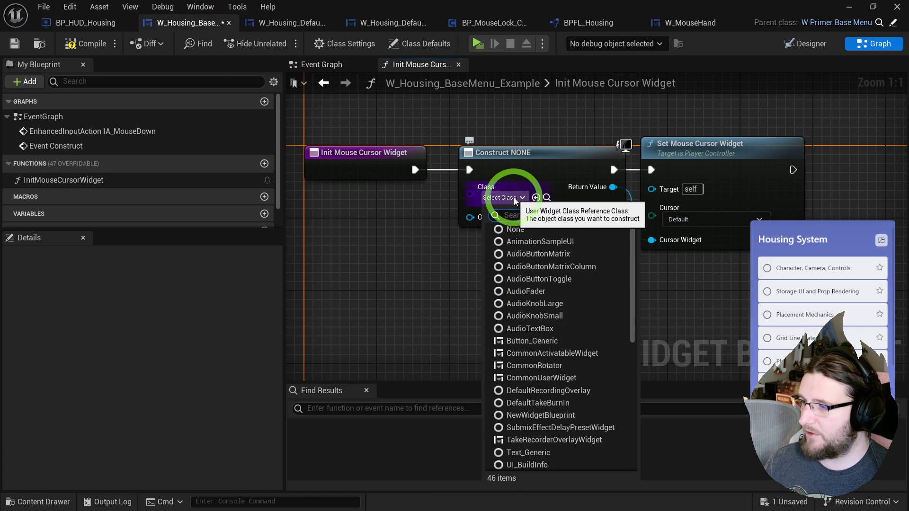
type("hand")
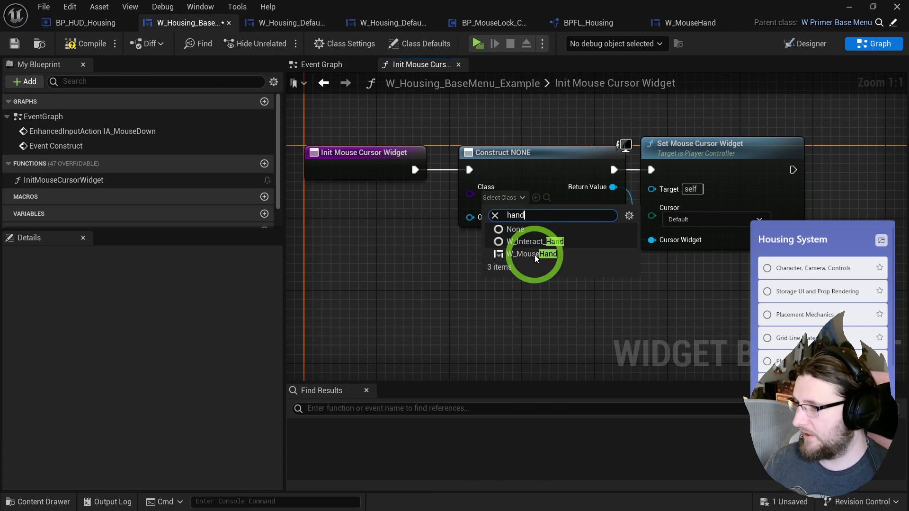
left_click(532, 254)
left_click(91, 44)
Connect a Get Player Controller node to Set Mouse Cursor Widget's Target, then compile and save.
mouse_move(651, 189)
left_mouse_down()
mouse_move(624, 187)
mouse_move(599, 265)
left_mouse_up()
type("player con")
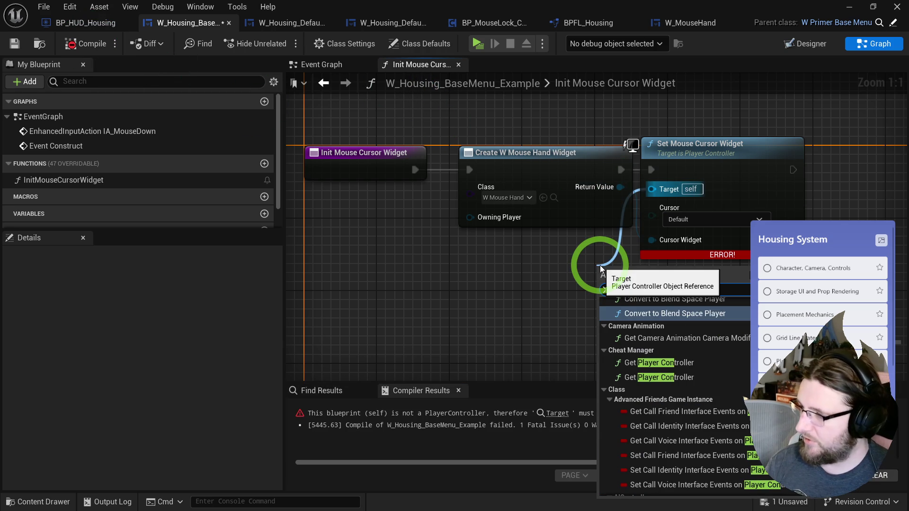
left_click(756, 270)
left_click(668, 362)
left_click_drag(617, 271, 507, 247)
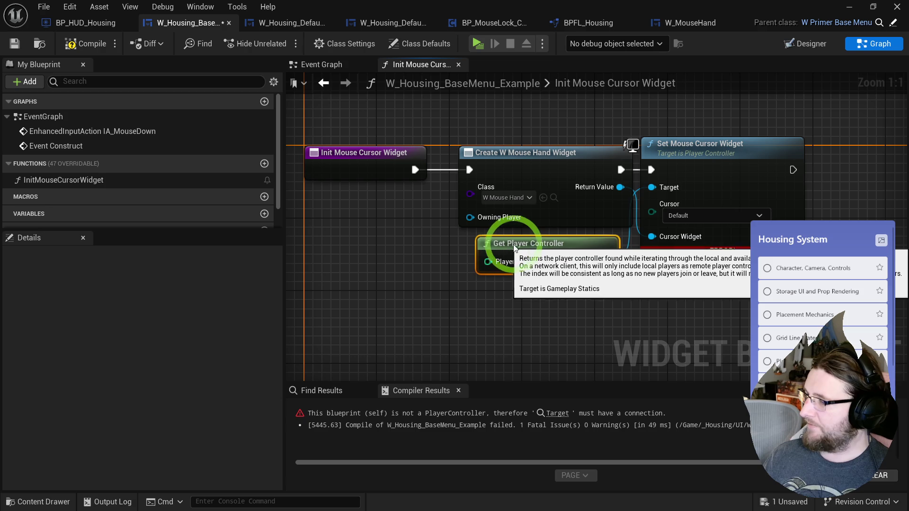
left_click_drag(655, 150, 673, 151)
left_click(80, 43)
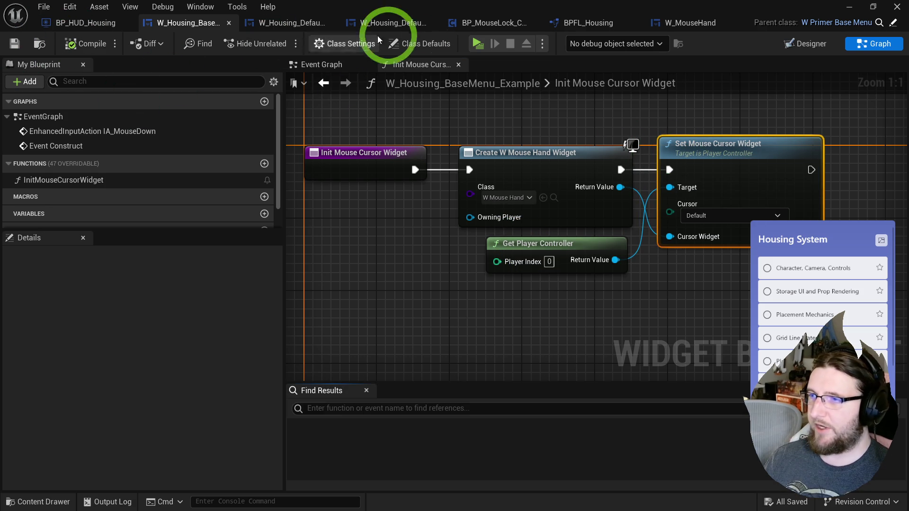
Play the game, walk around to test the cursor, and stop the session.
left_click(484, 44)
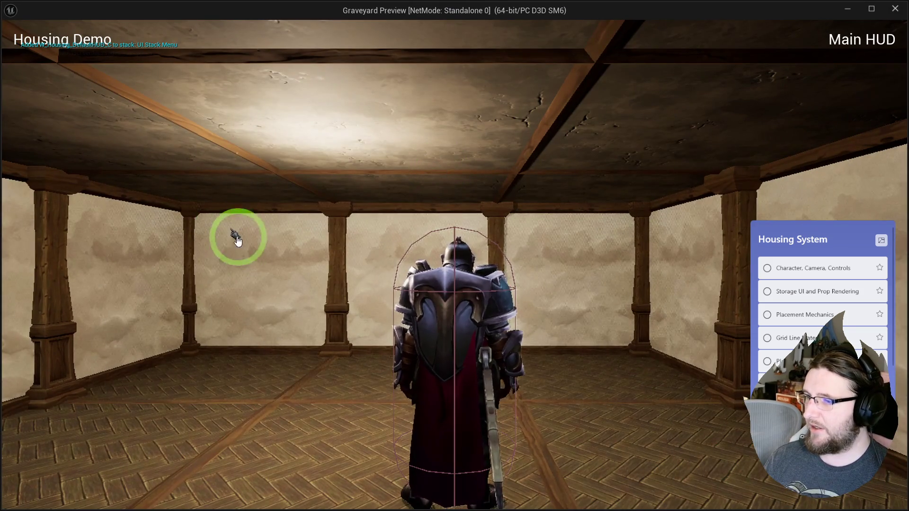
key("w")
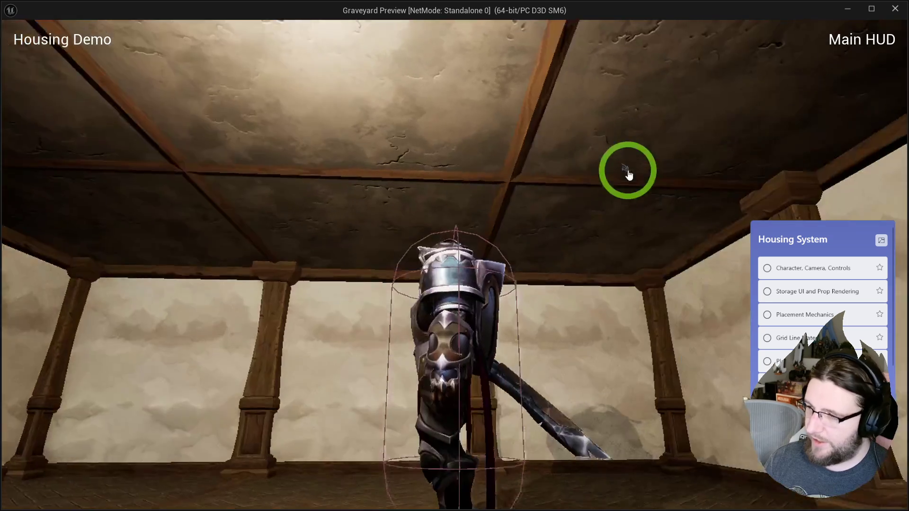
key("Escape")
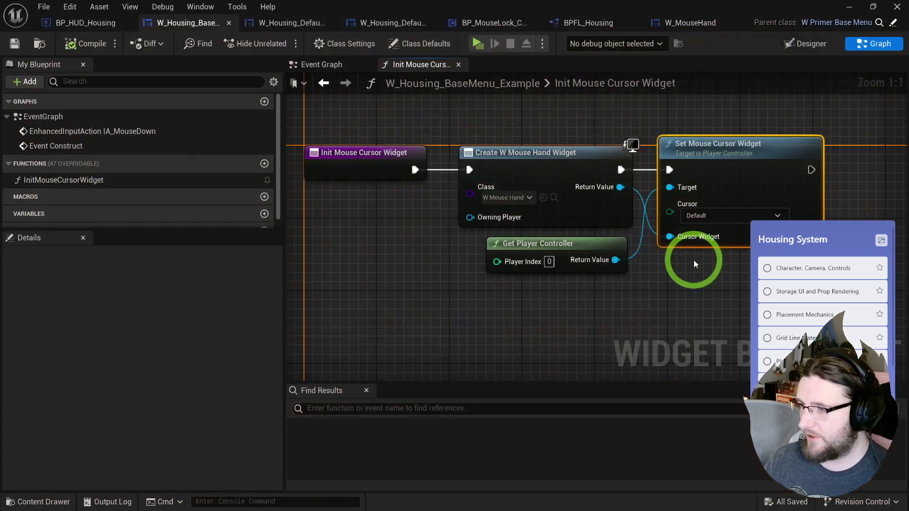
Open the W_MouseHand widget blueprint from the MouseWidgets folder.
left_click(553, 197)
double_click(308, 306)
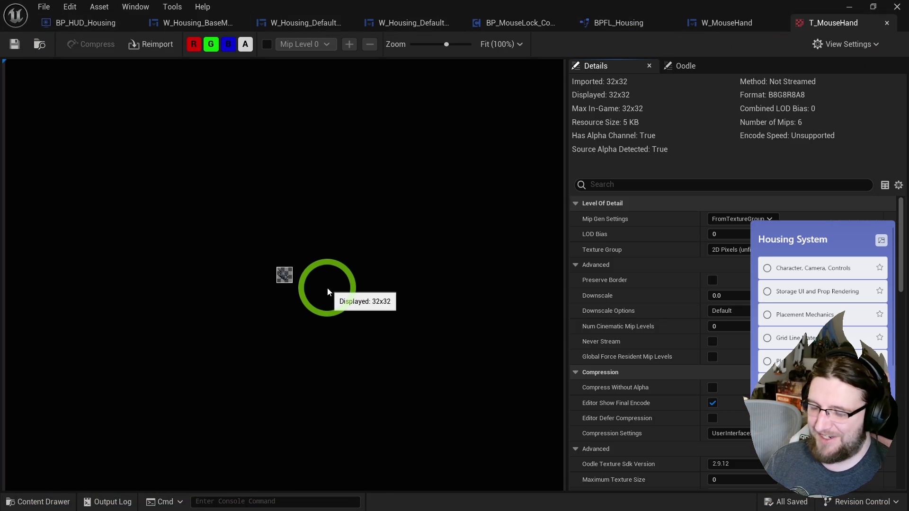
key("ctrl+space")
double_click(339, 277)
left_click(50, 326)
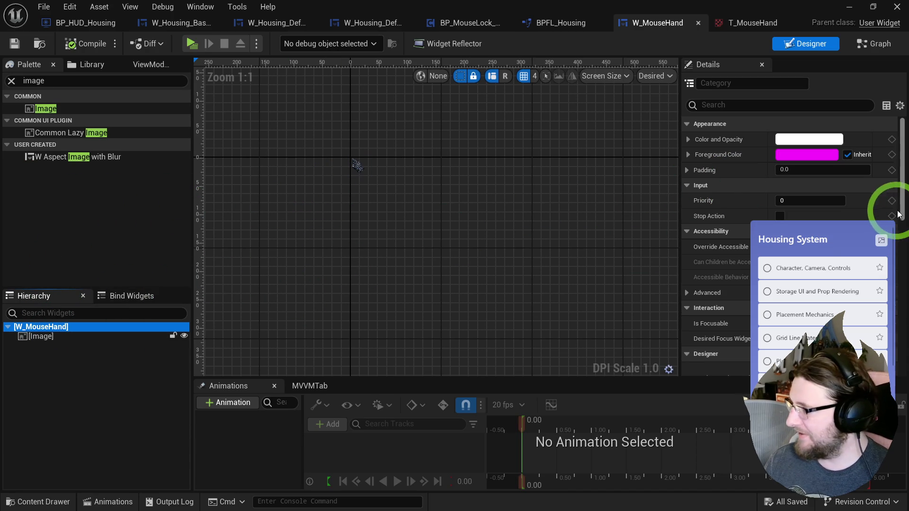
scroll(828, 241, "down", 3)
scroll(828, 241, "down", 6)
left_click(812, 209)
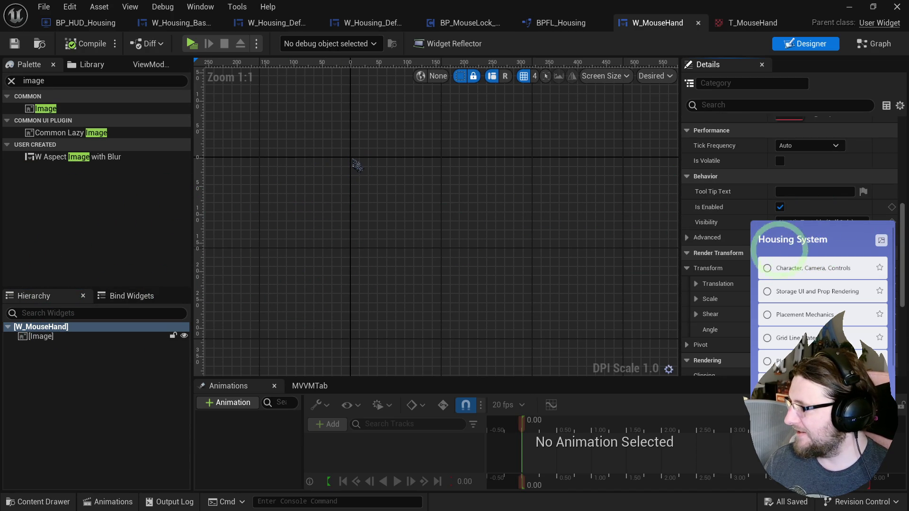
Set the hand Image's Visibility to Not Hit-Testable, compile, save, and launch the game preview.
left_click(98, 335)
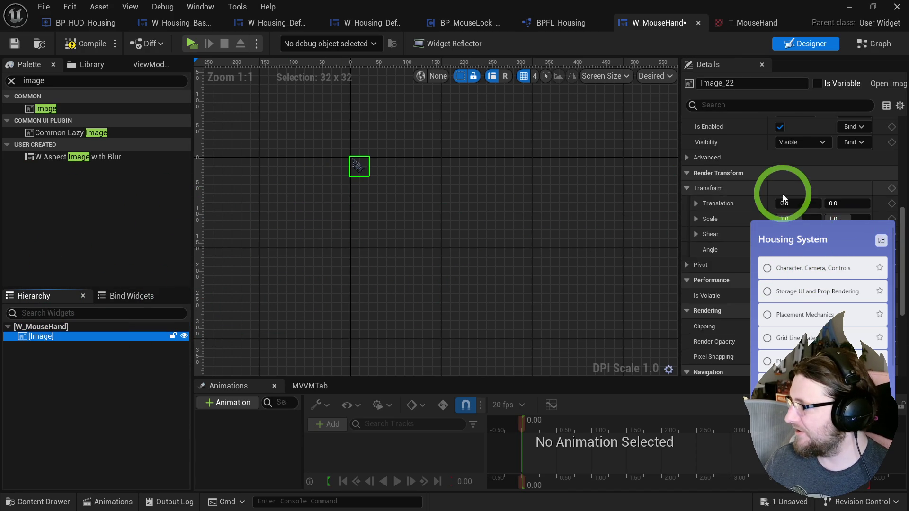
left_click(788, 179)
left_click(804, 211)
left_click(72, 43)
left_click(192, 43)
mouse_move(356, 203)
left_mouse_down()
mouse_move(284, 219)
mouse_move(388, 205)
mouse_move(698, 239)
mouse_move(704, 251)
mouse_move(676, 260)
mouse_move(634, 203)
mouse_move(602, 230)
mouse_move(576, 225)
mouse_move(604, 237)
mouse_move(543, 232)
mouse_move(691, 248)
mouse_move(304, 282)
mouse_move(308, 247)
mouse_move(335, 247)
left_mouse_up()
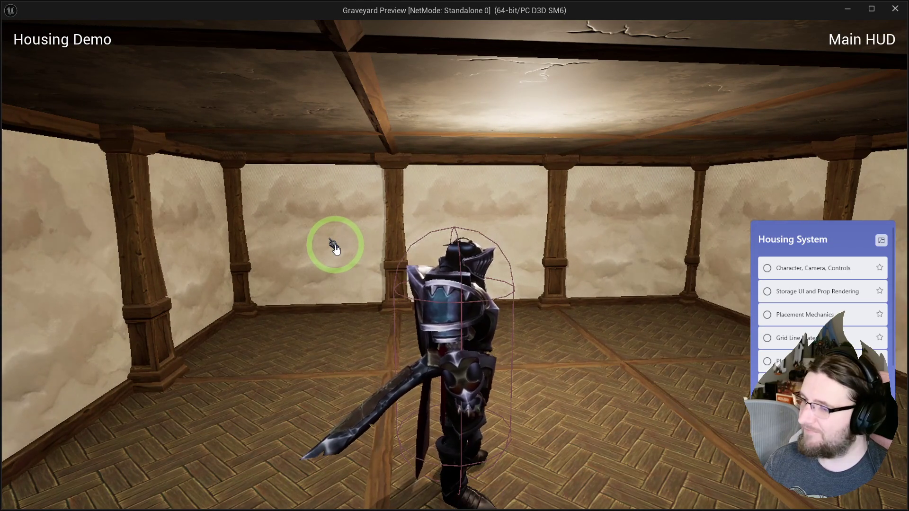
Stop the Graveyard Preview and go back to the W_Housing_BaseMenu_Example blueprint.
key("Escape")
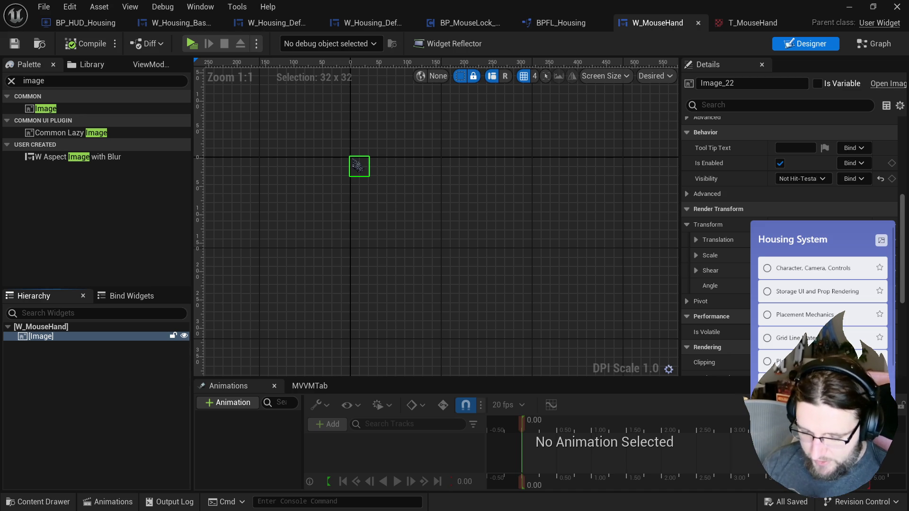
left_click(167, 24)
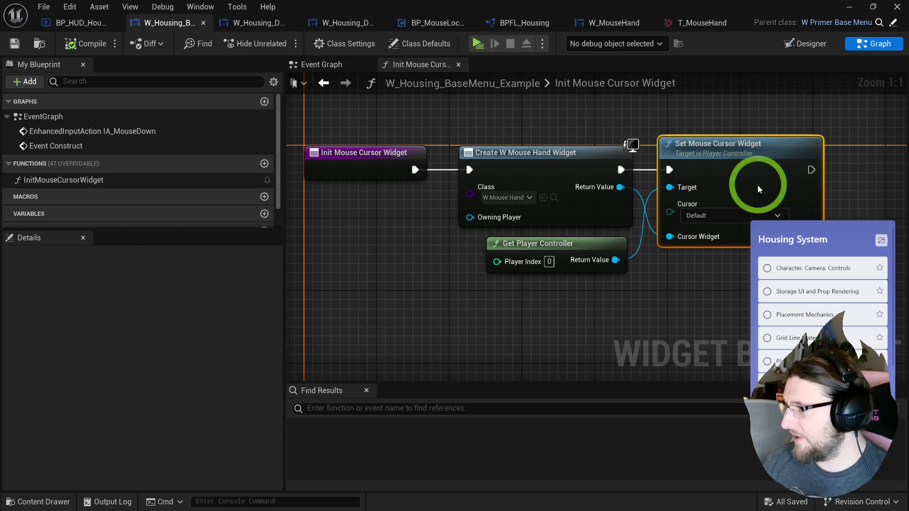
Change Set Mouse Cursor Widget's Cursor from Default to None, compile, and play-test it.
scroll(746, 186, "down", 1)
left_click(753, 216)
left_click(690, 226)
left_click(85, 44)
left_click(477, 43)
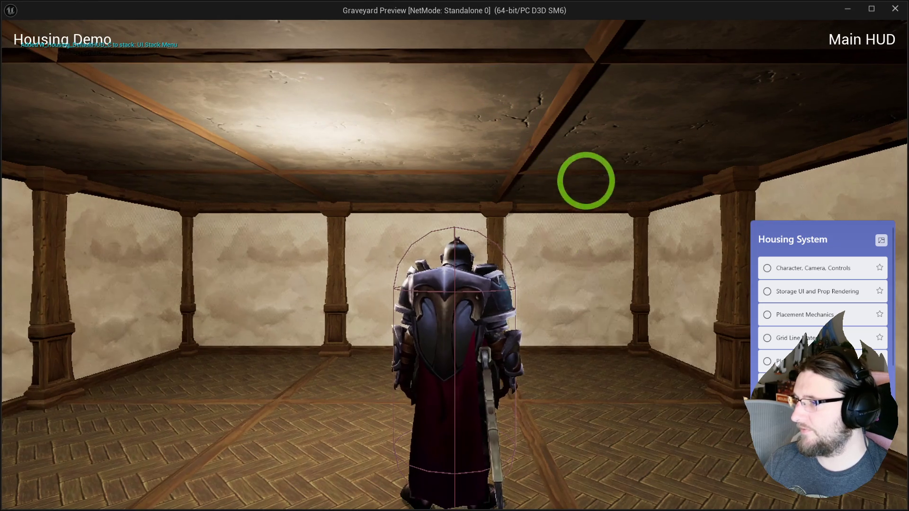
key("Escape")
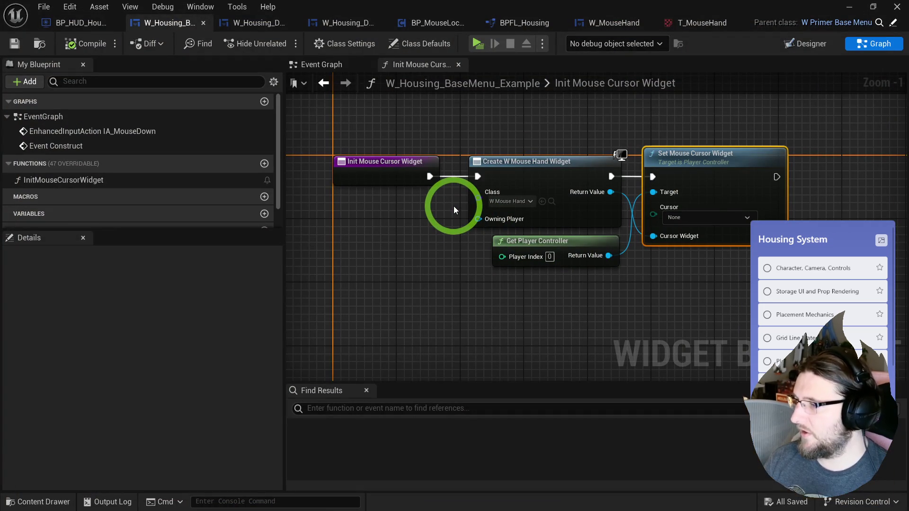
left_click(693, 219)
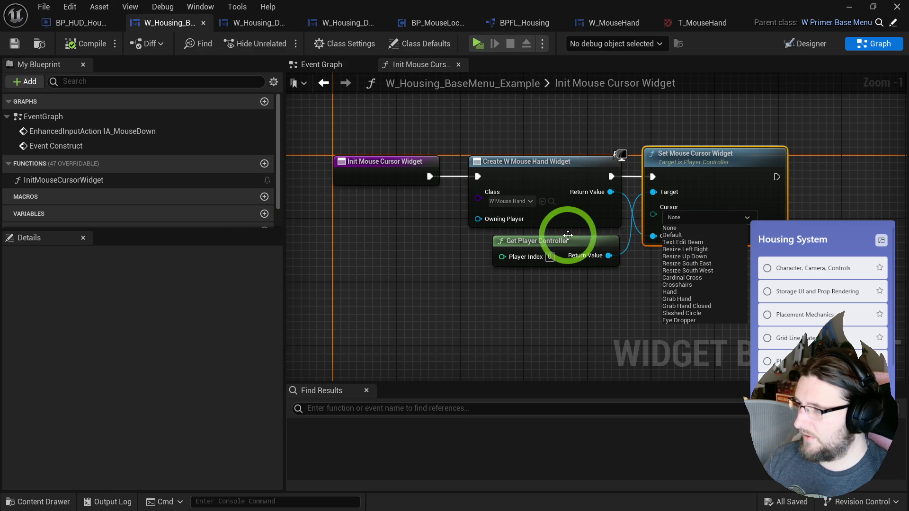
left_click(543, 288)
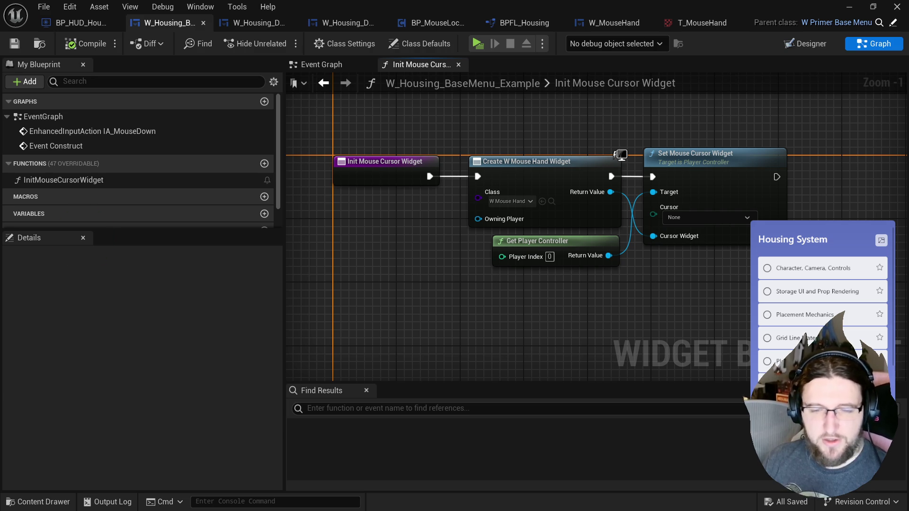
Set the Set Mouse Cursor Widget's Cursor to Hand, compile, and play-test the game.
left_click(714, 220)
left_click(690, 292)
left_click(86, 43)
left_click(478, 44)
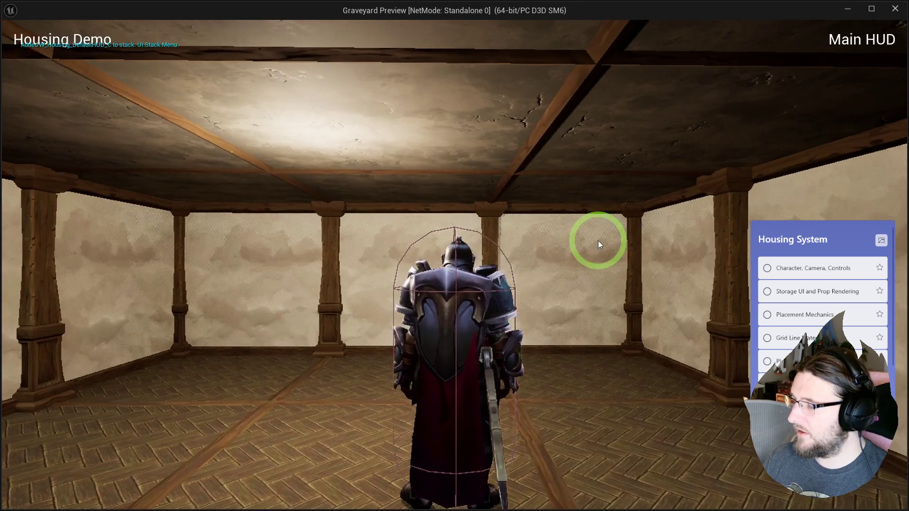
key("Escape")
Breakpoint the Set Mouse Cursor Widget call in Init Mouse Cursor Widget and debug a play run.
left_click(330, 67)
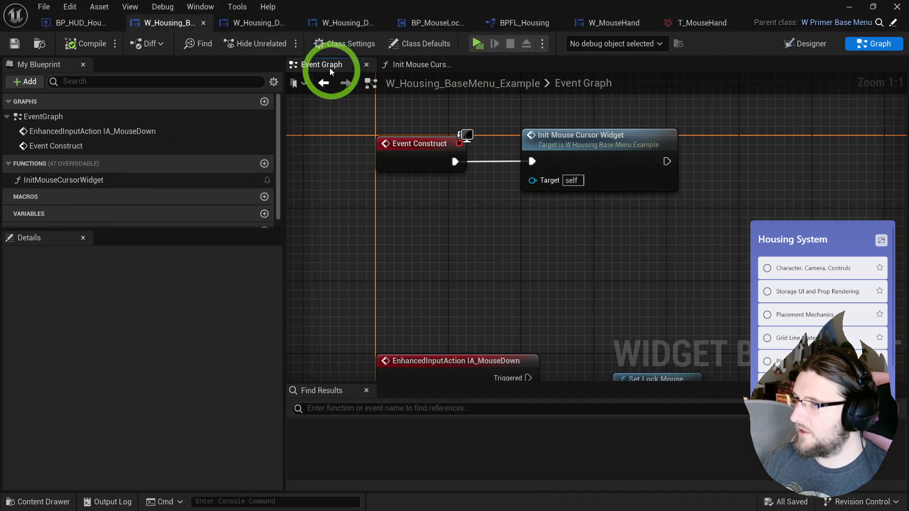
double_click(639, 151)
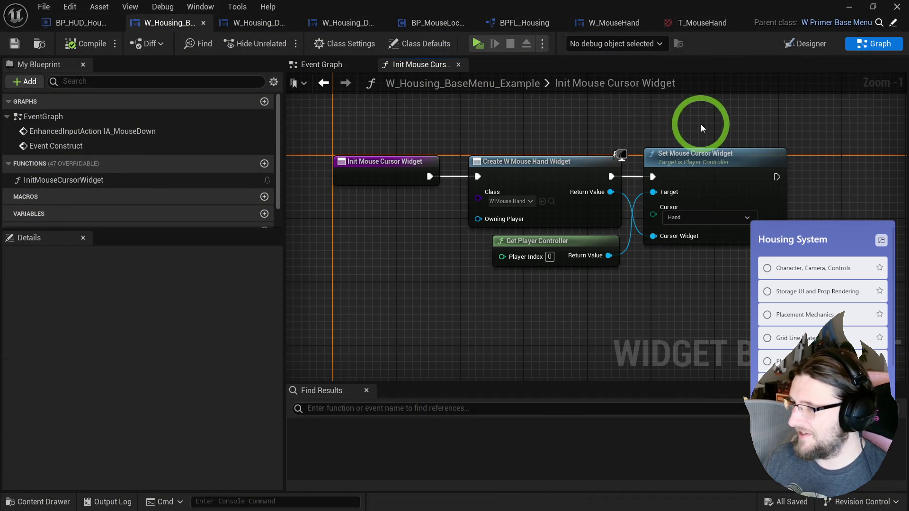
left_click(478, 43)
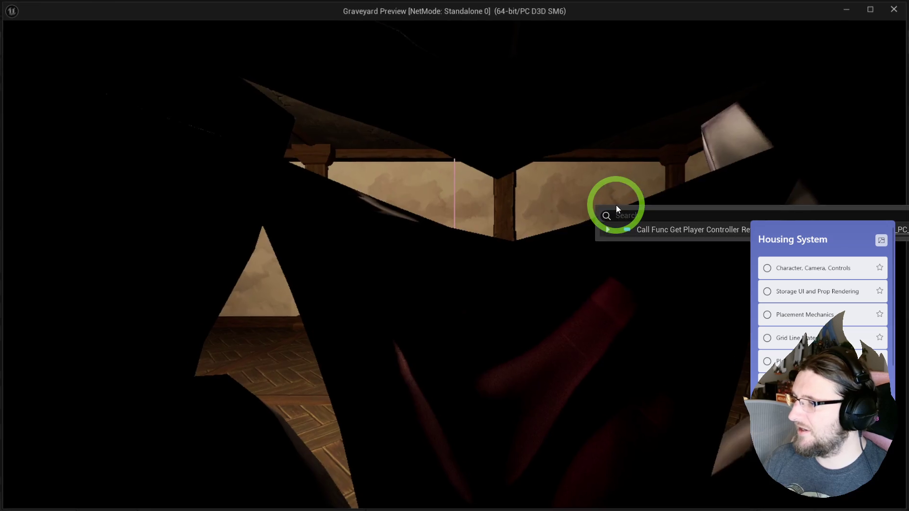
left_click(514, 42)
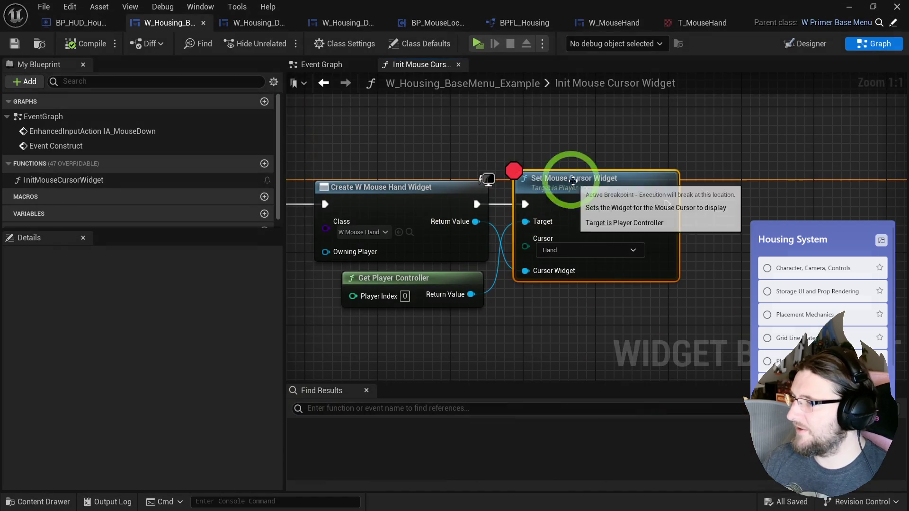
left_click(478, 44)
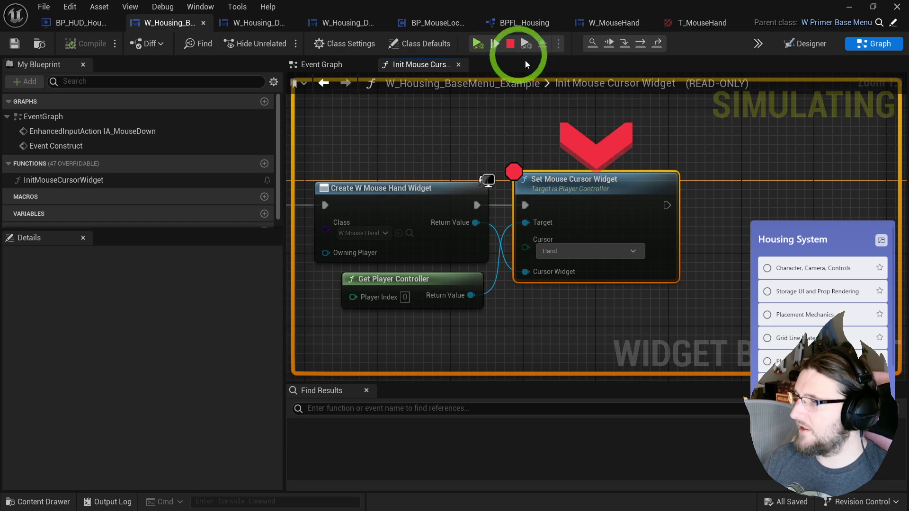
left_click(481, 40)
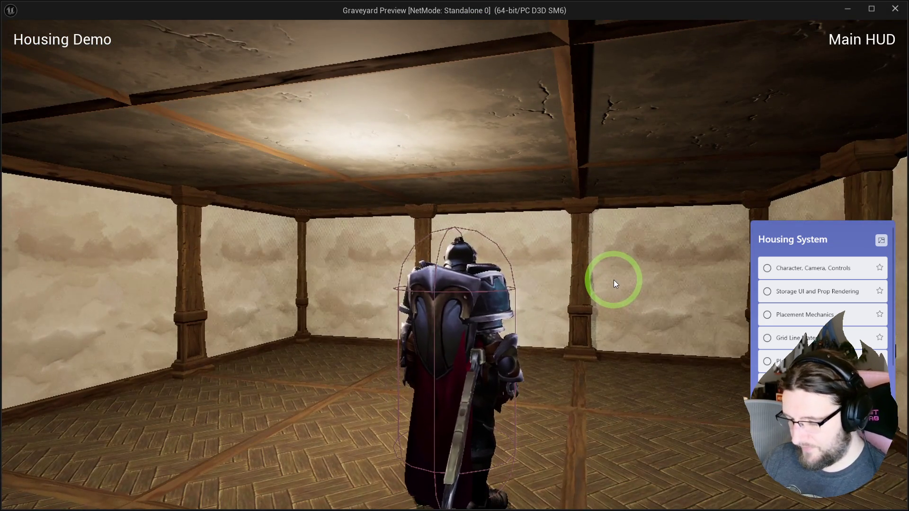
mouse_move(614, 280)
left_mouse_down()
mouse_move(4, 391)
mouse_move(725, 326)
left_mouse_up()
key("Escape")
Set the Cursor back to Default and run the game again.
left_click(562, 251)
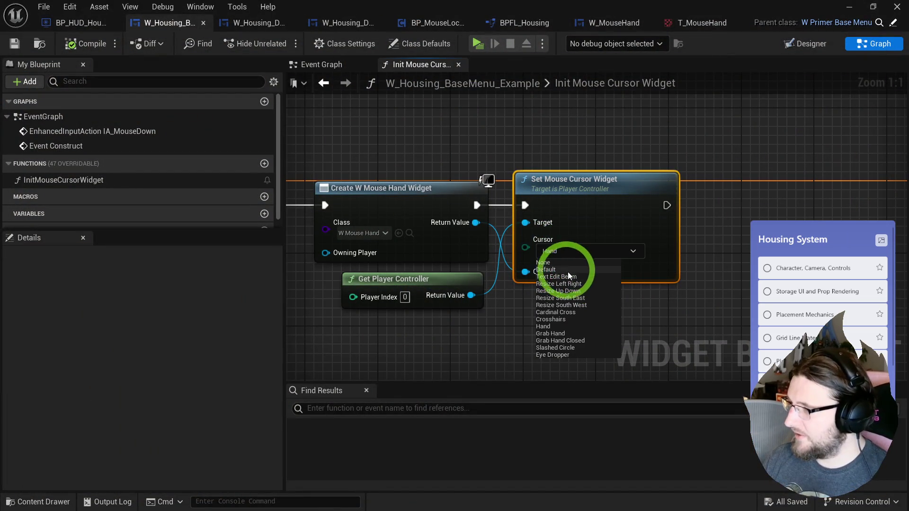
left_click(564, 269)
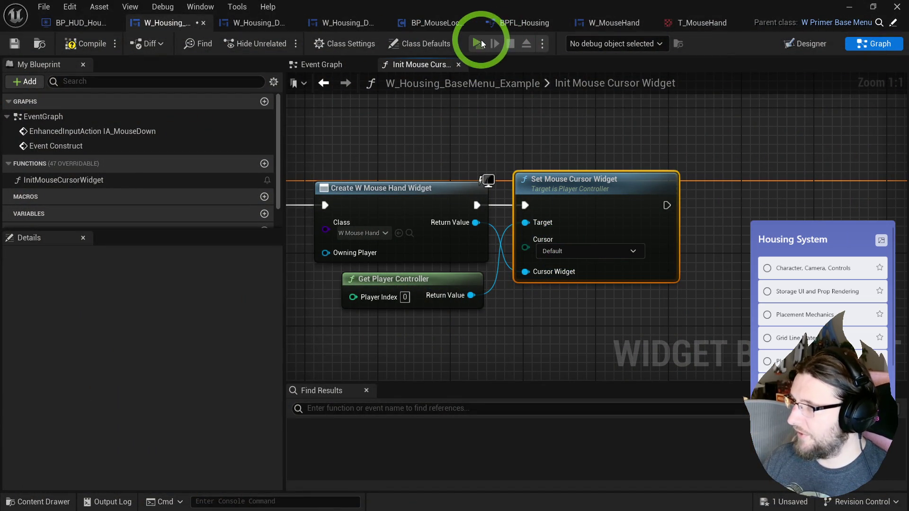
left_click(479, 44)
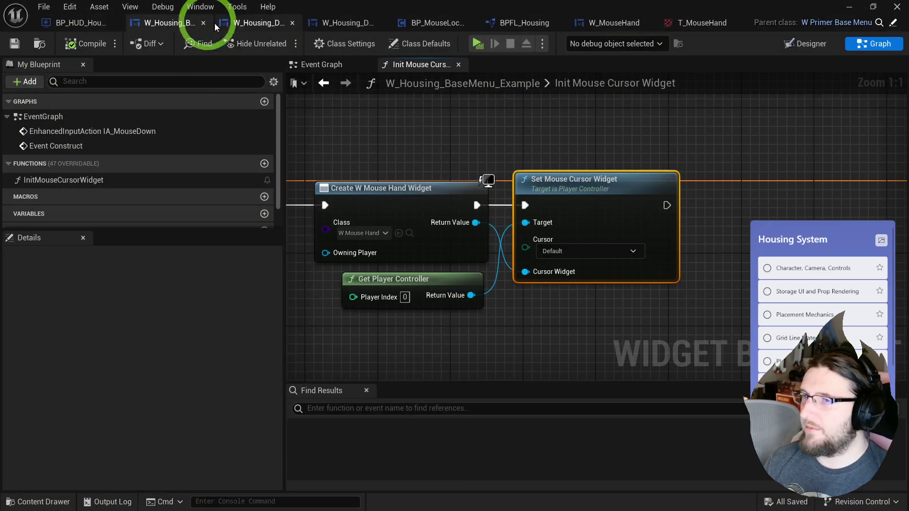
left_click(263, 24)
Make the HUD overlay Not Hit-Testable, compile W_Housing_DefaultHUD, and play-test it.
left_click(784, 43)
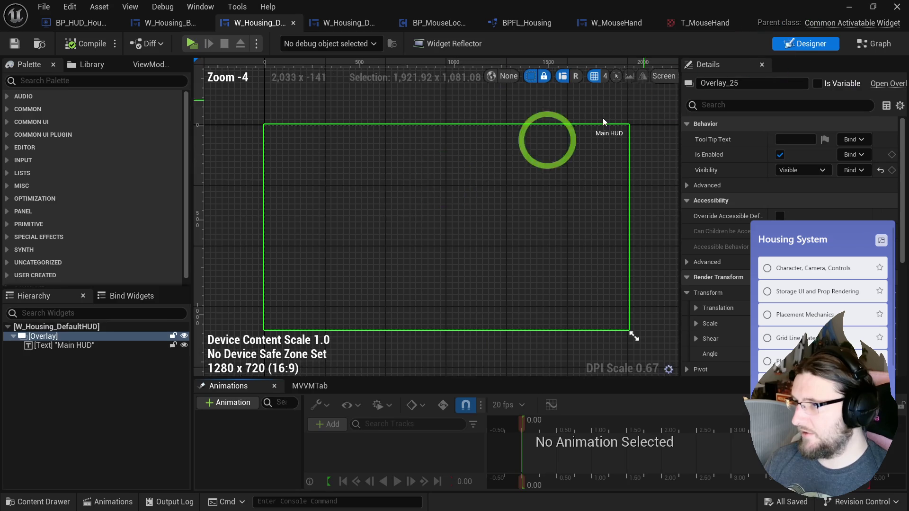
left_click(803, 170)
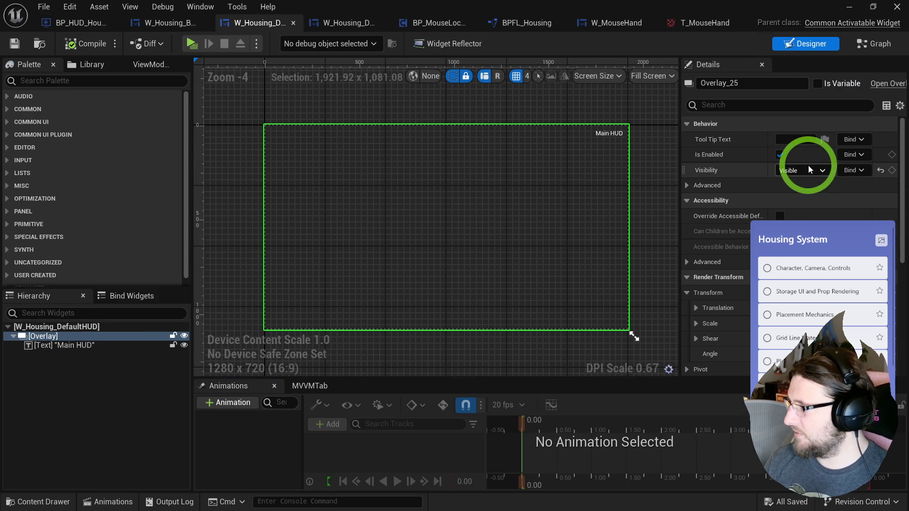
left_click(811, 212)
left_click(75, 38)
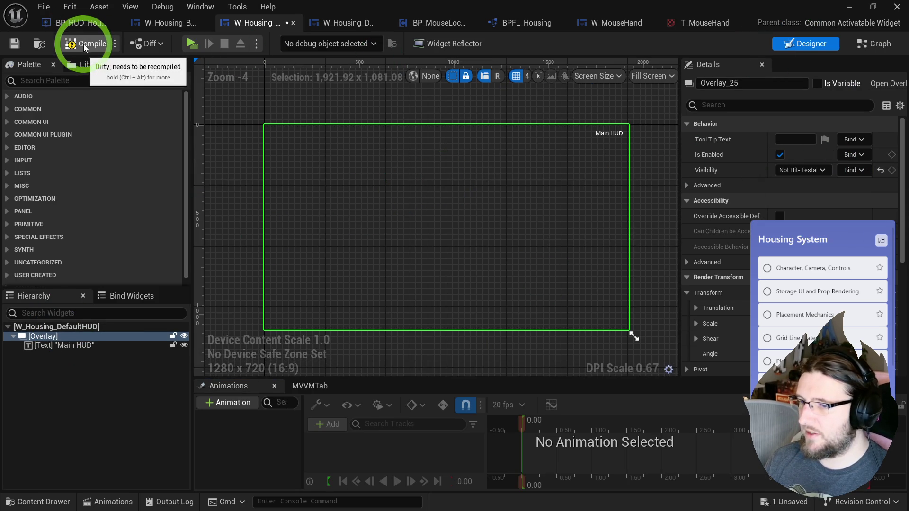
left_click(191, 44)
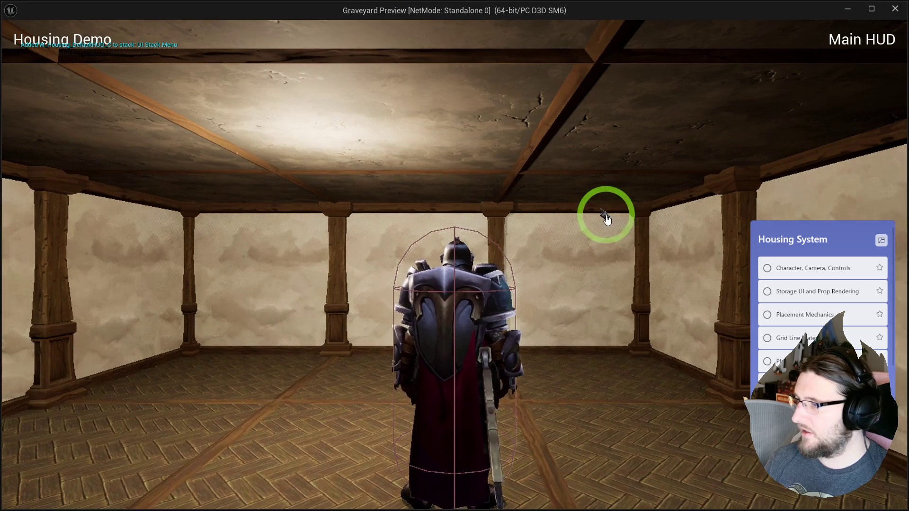
key("Escape")
Relaunch the game windowed and use the Widget Reflector to pick hit-testable widgets.
left_click(191, 44)
double_click(327, 10)
left_click(337, 7)
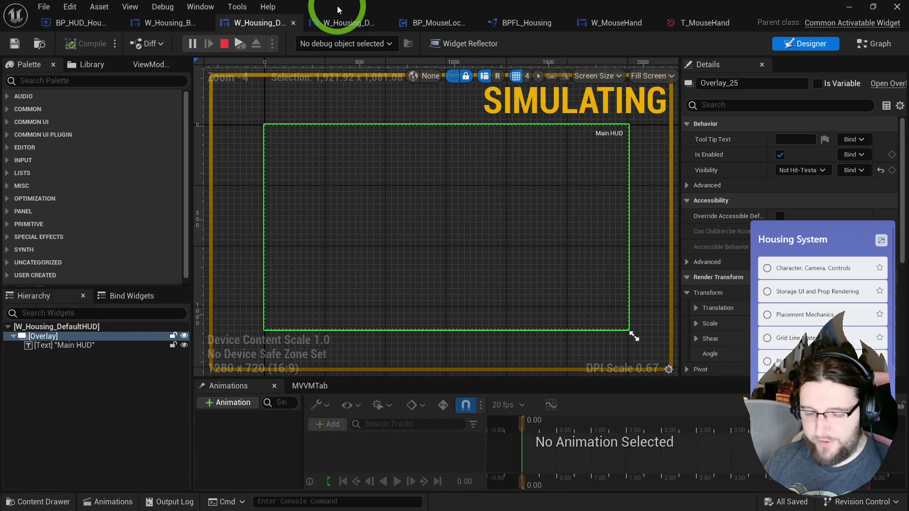
key("ctrl+shift+w")
double_click(211, 15)
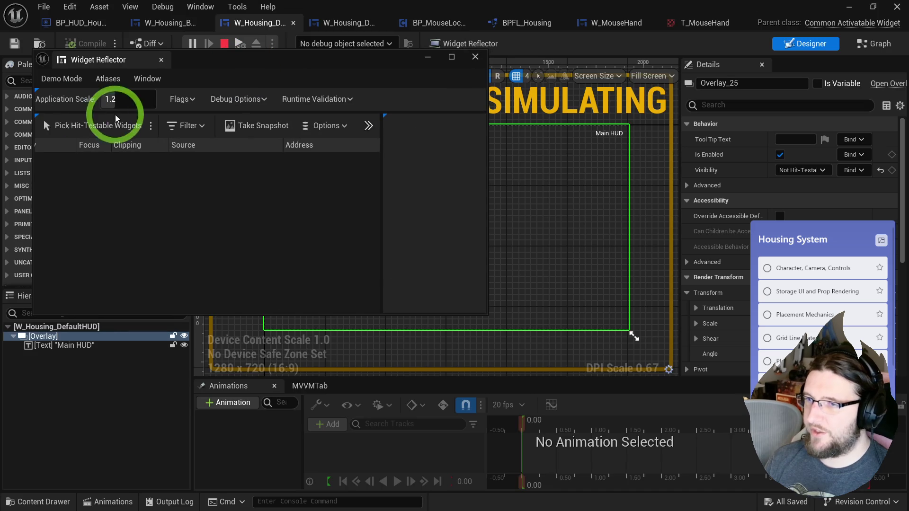
left_click(98, 122)
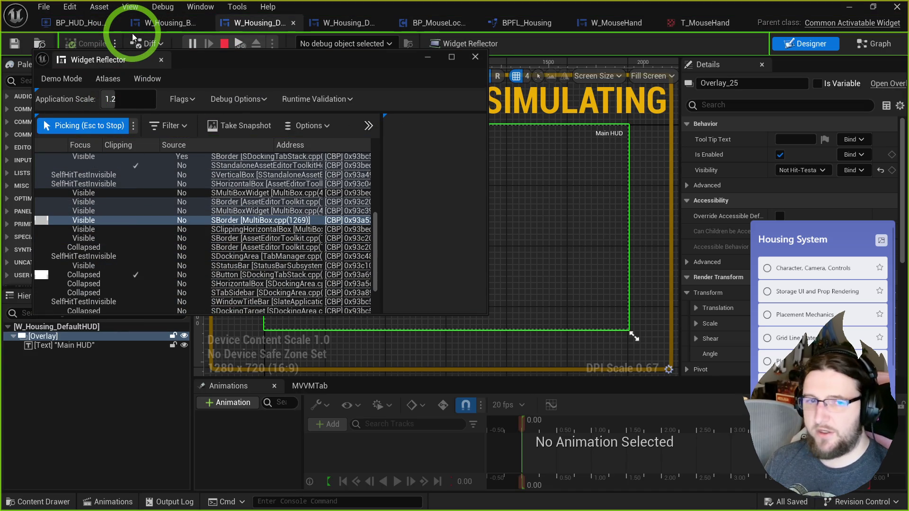
Arrange the Graveyard Preview window beside the reflector, then stop the play session.
key("alt+Tab")
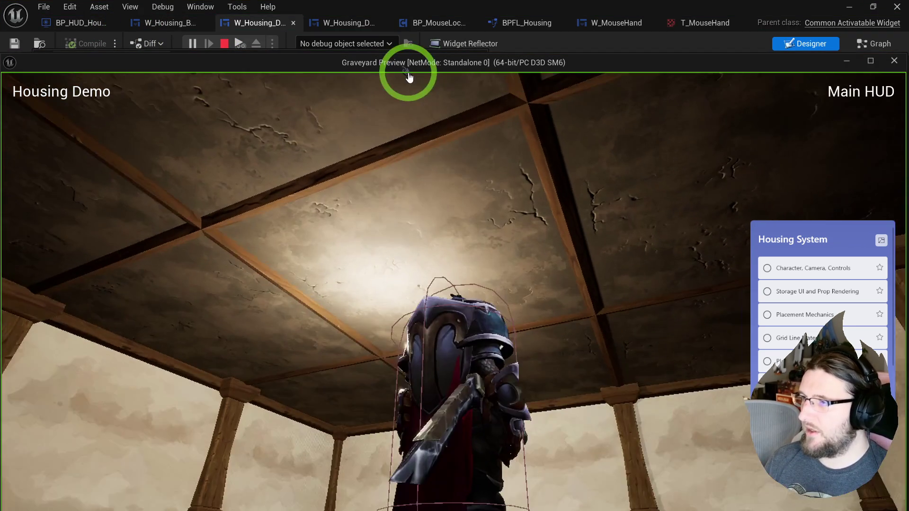
mouse_move(414, 64)
left_mouse_down()
mouse_move(407, 247)
mouse_move(533, 322)
left_mouse_up()
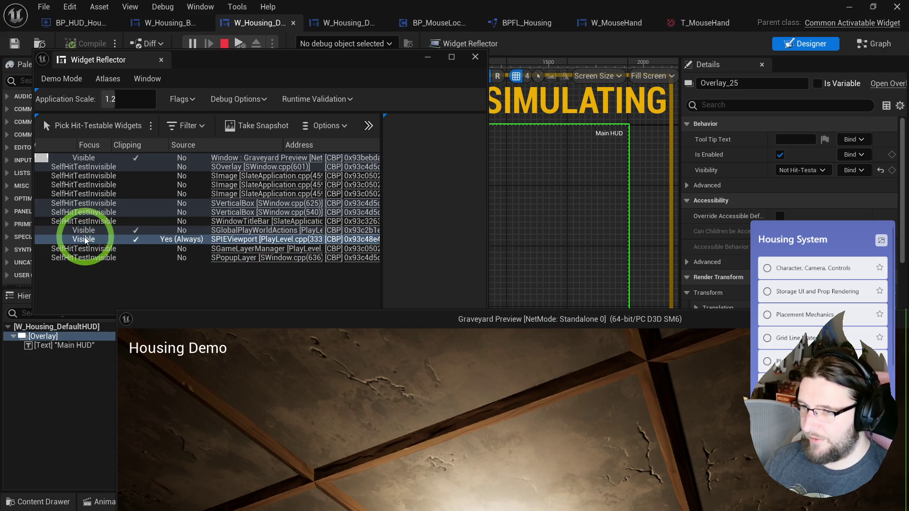
mouse_move(230, 245)
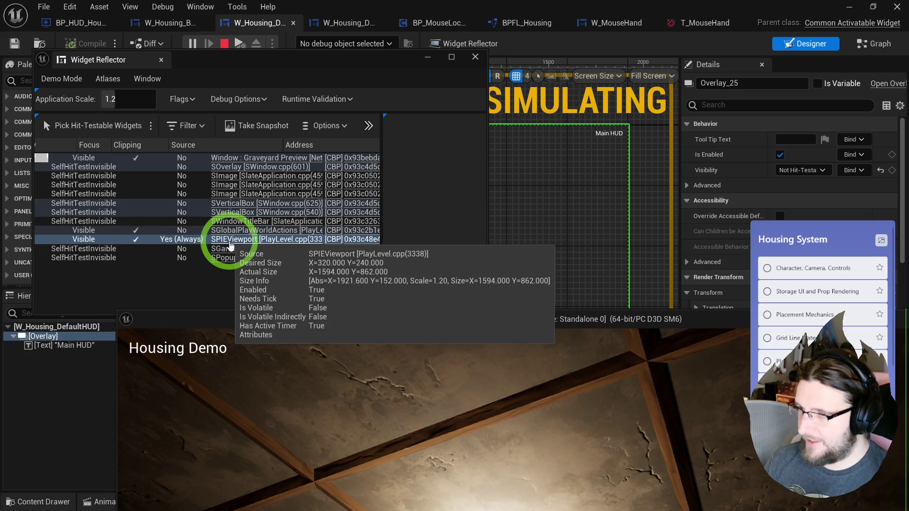
mouse_move(441, 325)
left_mouse_down()
mouse_move(426, 151)
mouse_move(374, 81)
mouse_move(469, 122)
mouse_move(567, 248)
left_mouse_up()
left_click(446, 254)
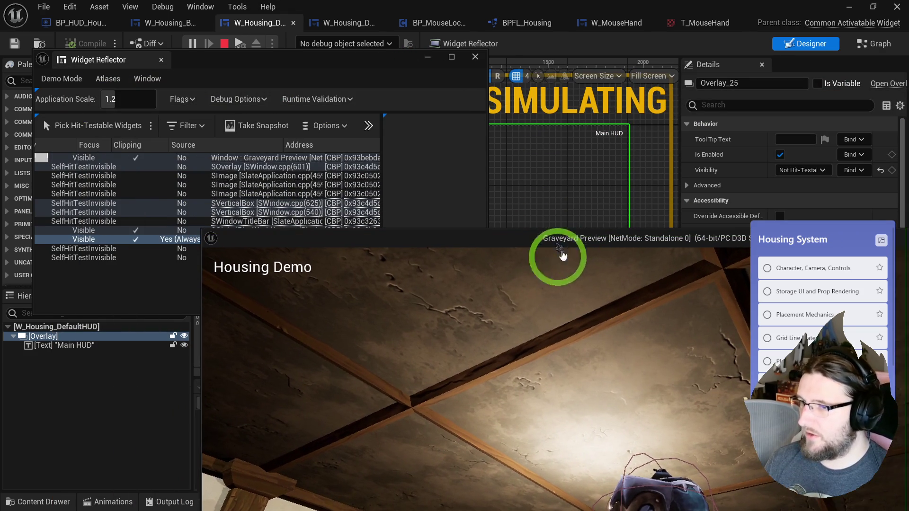
key("Escape")
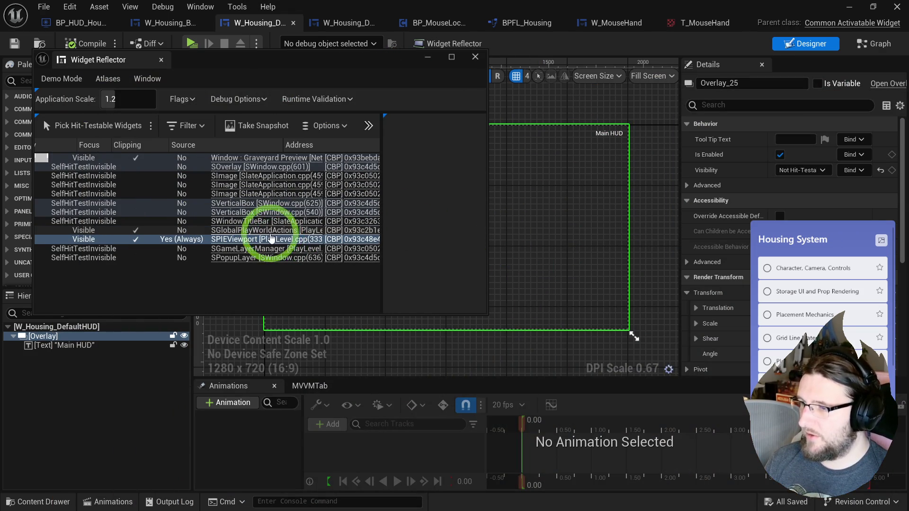
Close the Widget Reflector tab.
left_click(161, 60)
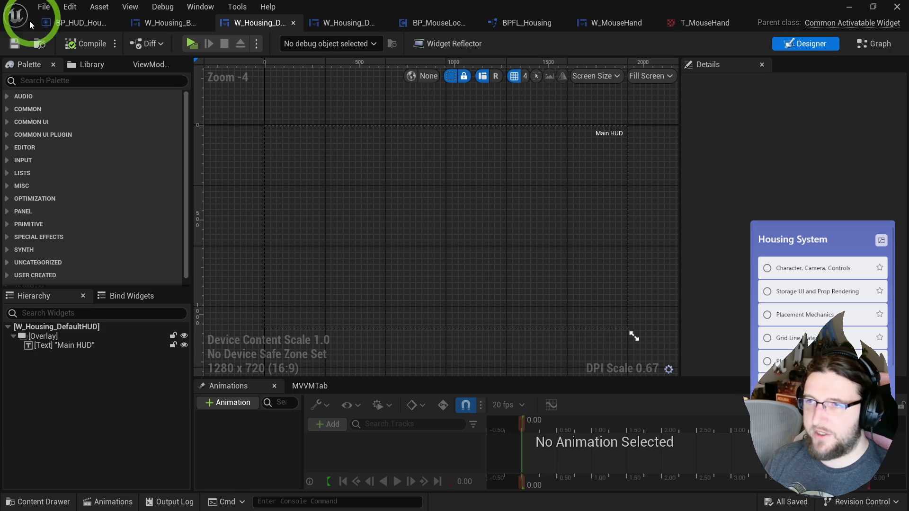
Open Project Settings at the User Interface page.
left_click(69, 8)
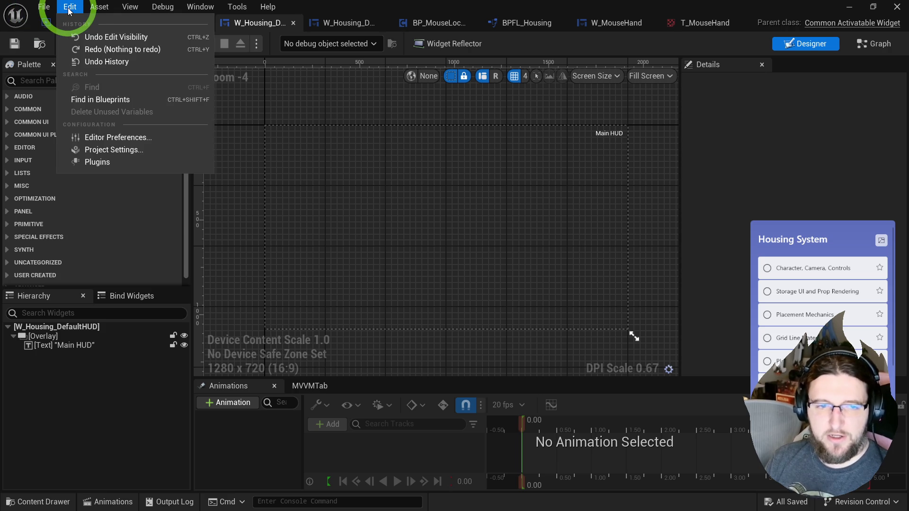
left_click(112, 150)
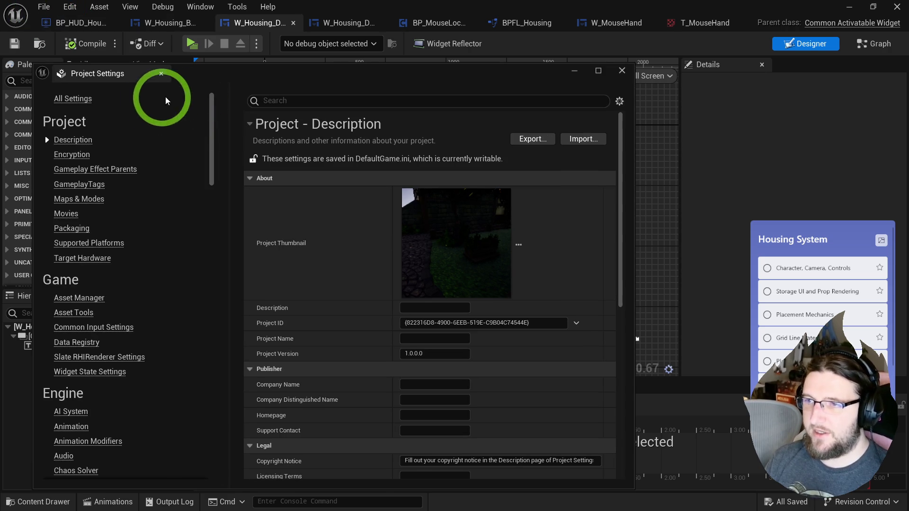
scroll(81, 300, "down", 10)
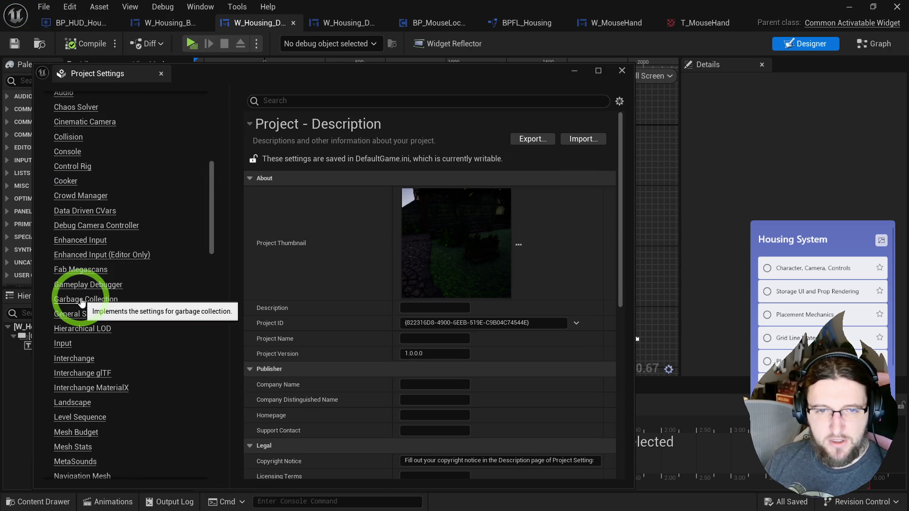
scroll(81, 300, "down", 8)
left_click(78, 260)
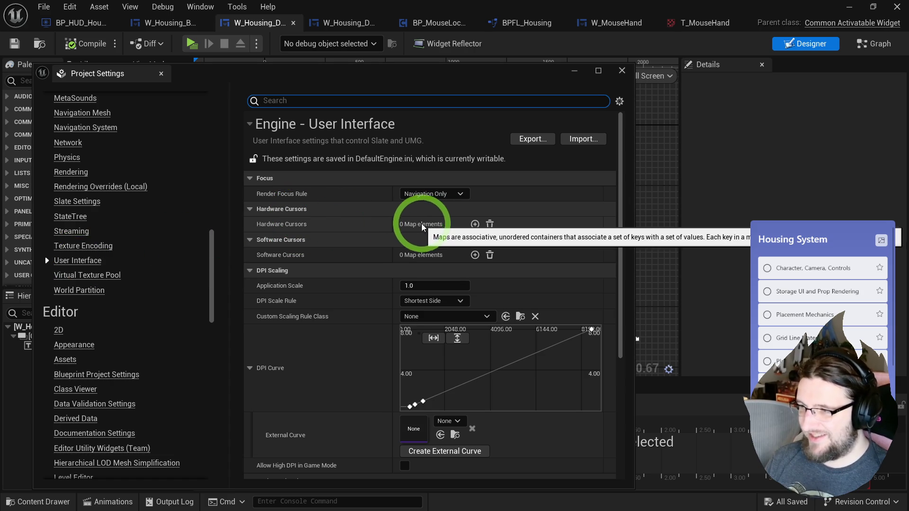
Add a Software Cursors entry mapping Default to W_MouseHand, then close Project Settings.
left_click(475, 255)
left_click(429, 270)
left_click(322, 273)
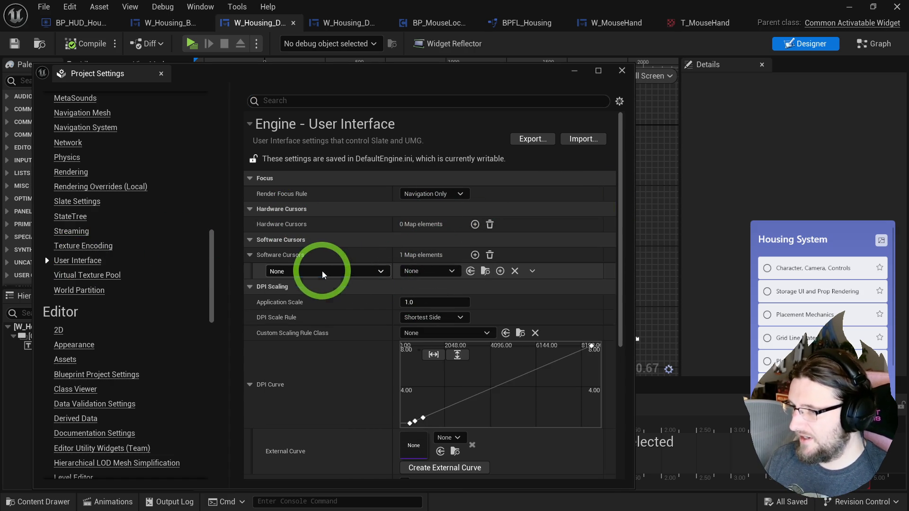
left_click(294, 295)
left_click(440, 272)
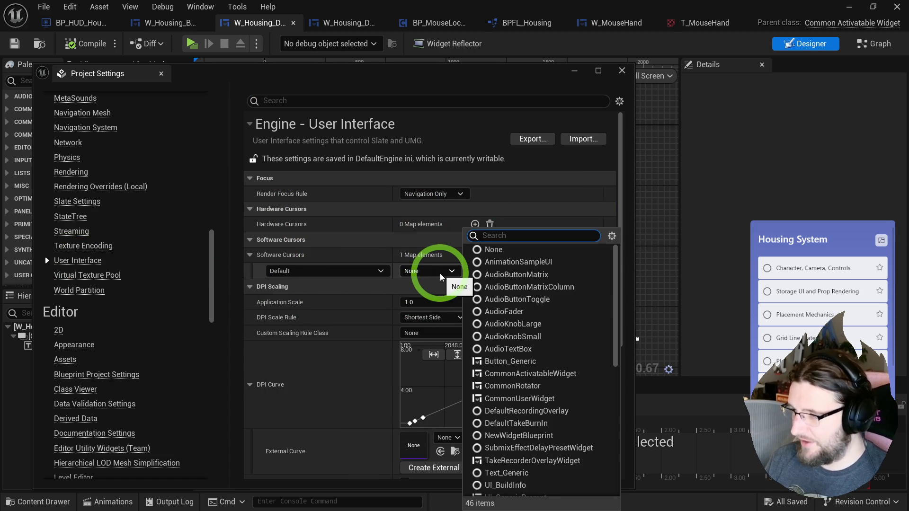
type("hand")
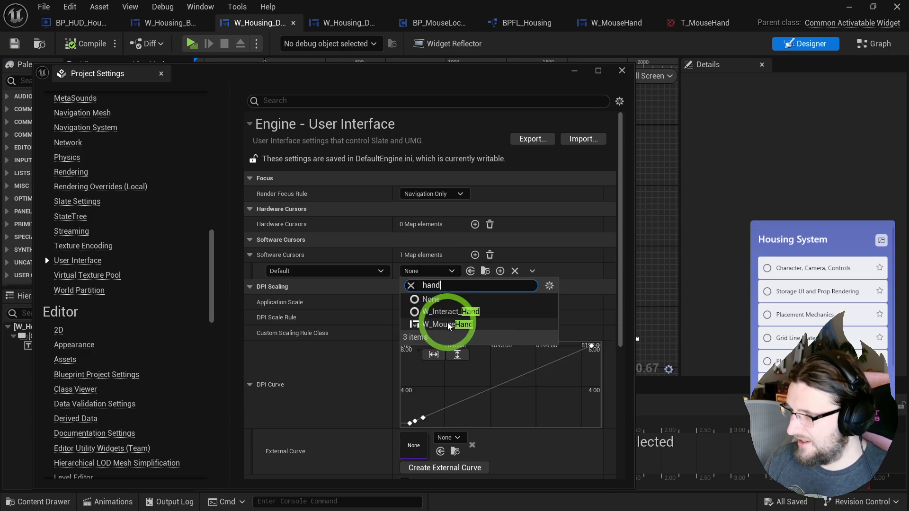
left_click(447, 325)
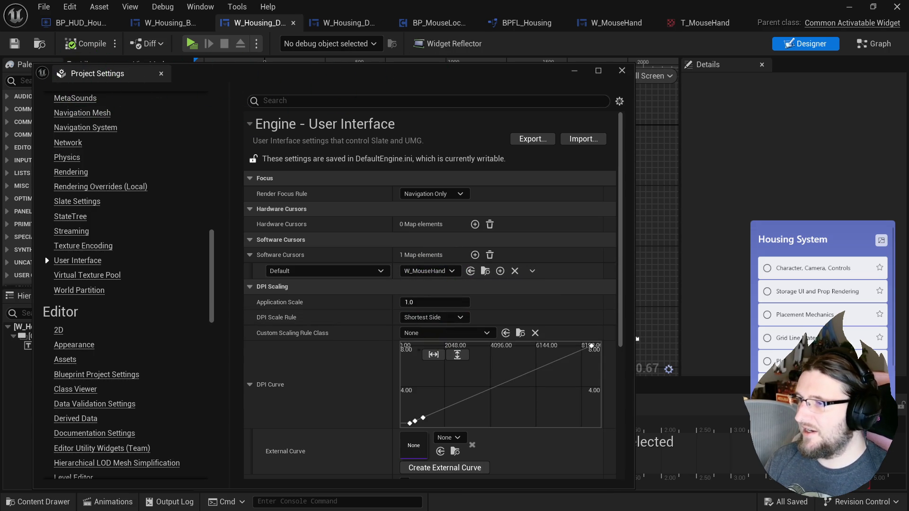
left_click(621, 70)
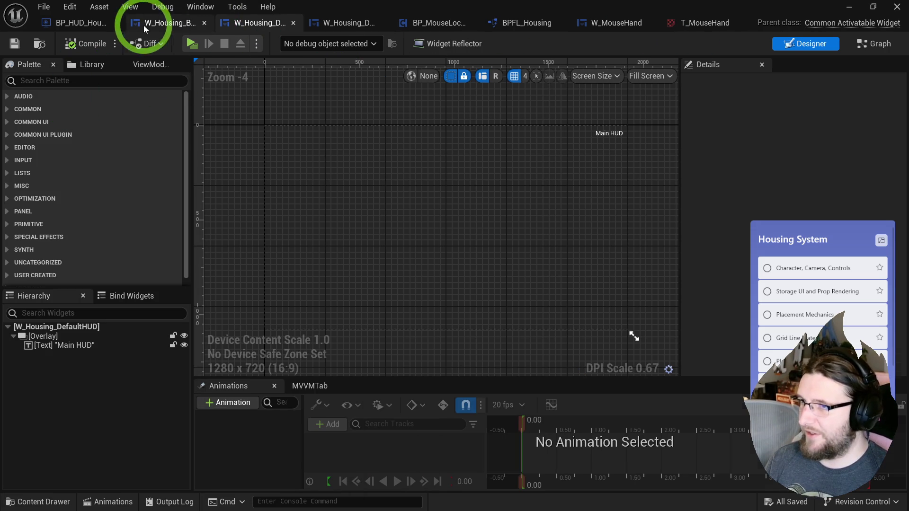
From W_Housing_BaseMenu_Example, run a quick Alt+P play session to check the new cursor.
left_click(146, 24)
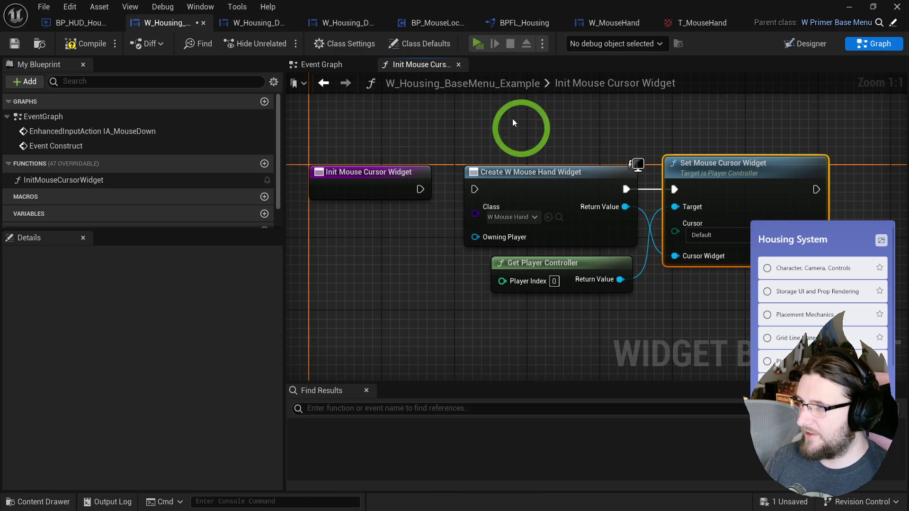
key("alt+p")
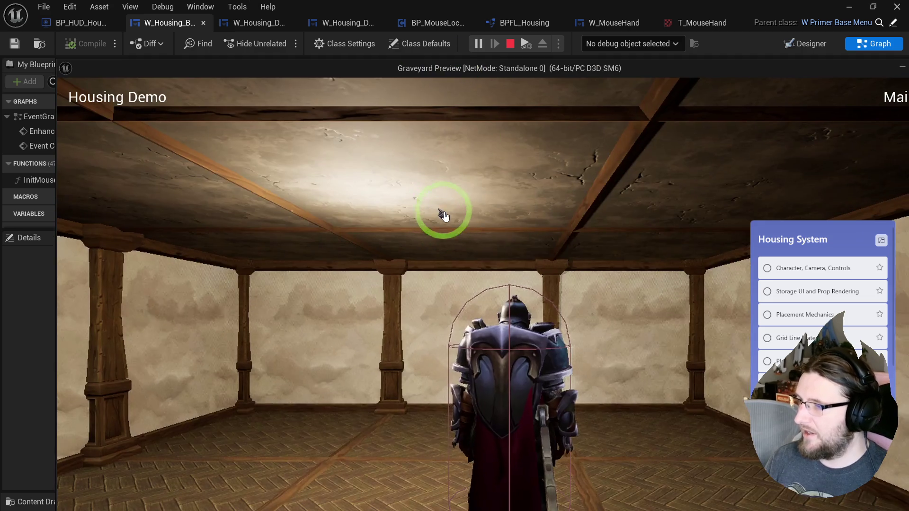
left_click_drag(444, 215, 365, 272)
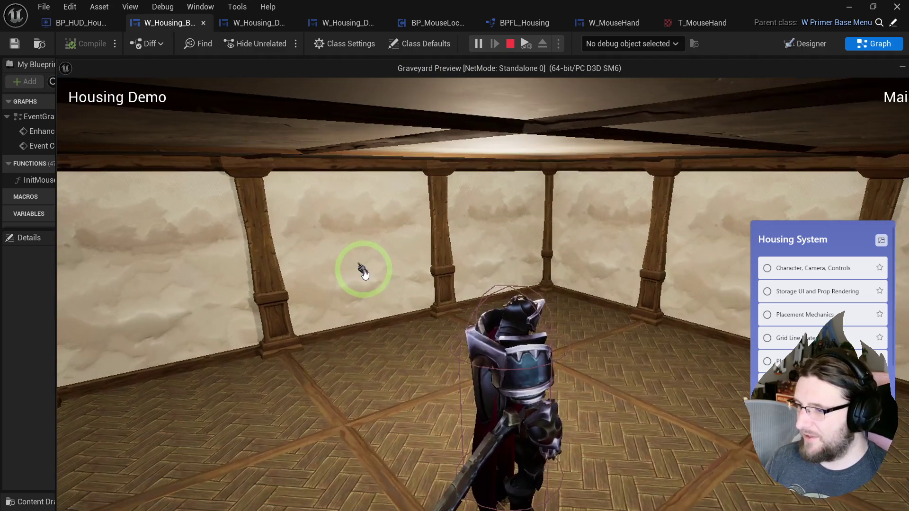
key("Escape")
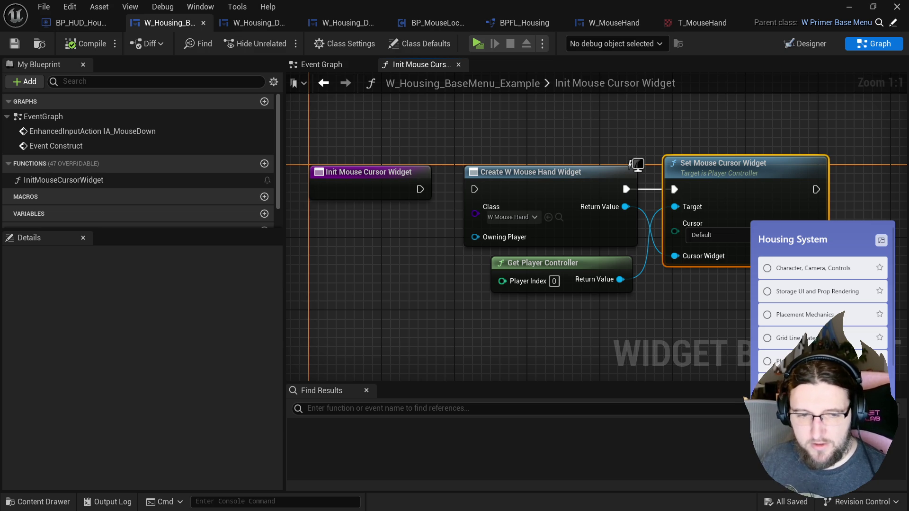
left_click(548, 42)
left_click(529, 146)
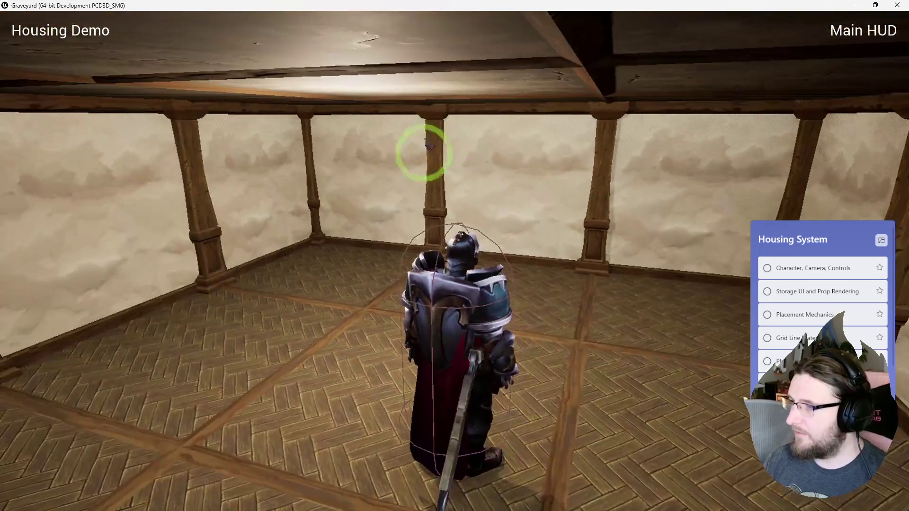
key("s")
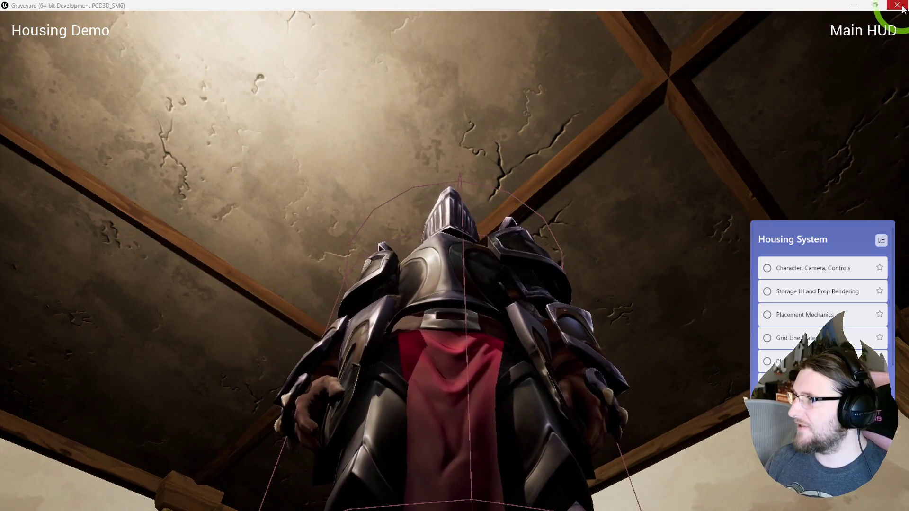
left_click(897, 5)
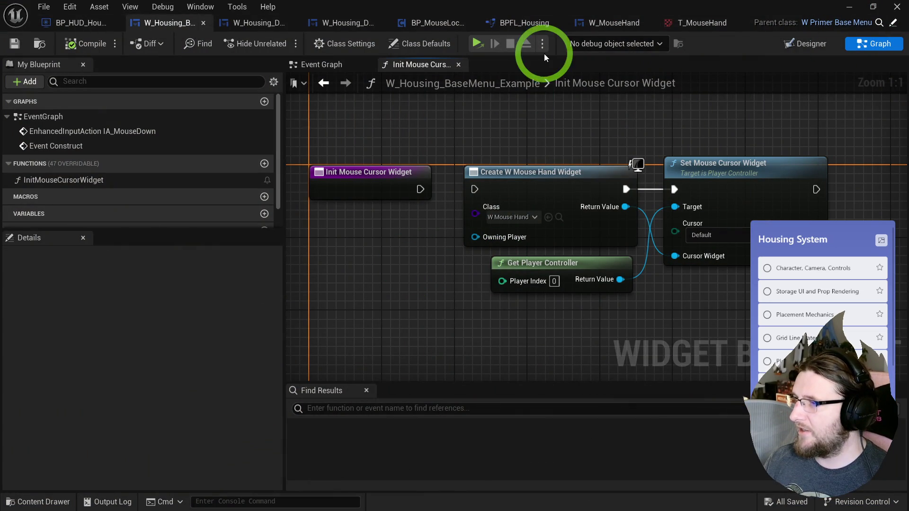
Play-test in a maximized New Editor Window (PIE), then stop the session.
left_click(542, 44)
left_click(570, 105)
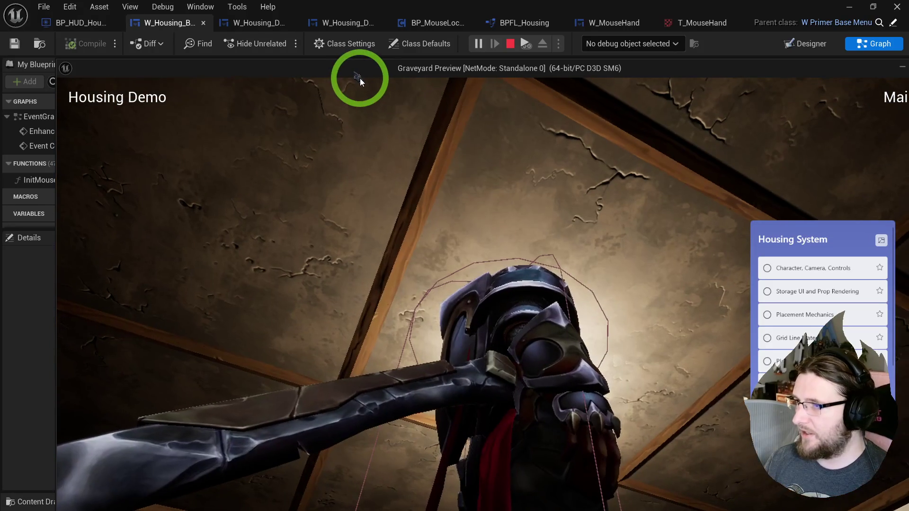
left_click_drag(358, 68, 378, 2)
key("Escape")
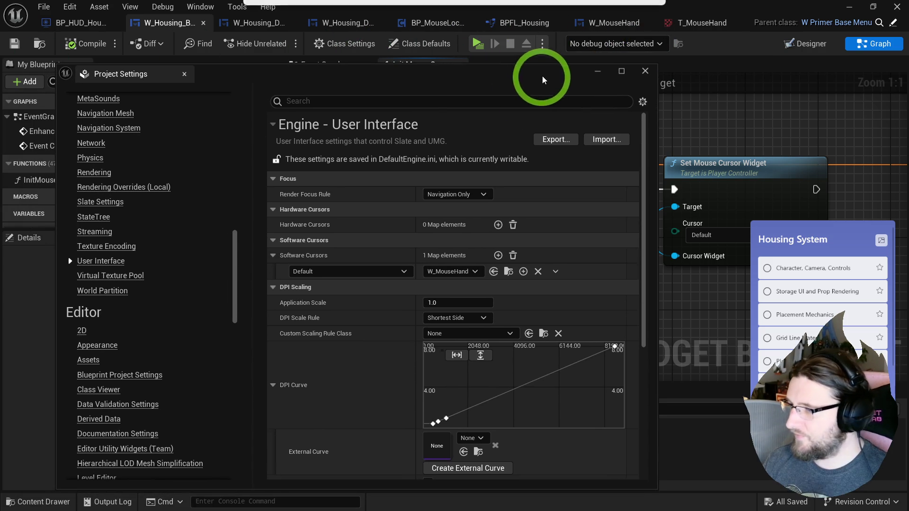
Change the first software cursor to Eye Dropper, add Slashed Circle and Grab Hand Closed, plus a hardware entry.
left_click(407, 273)
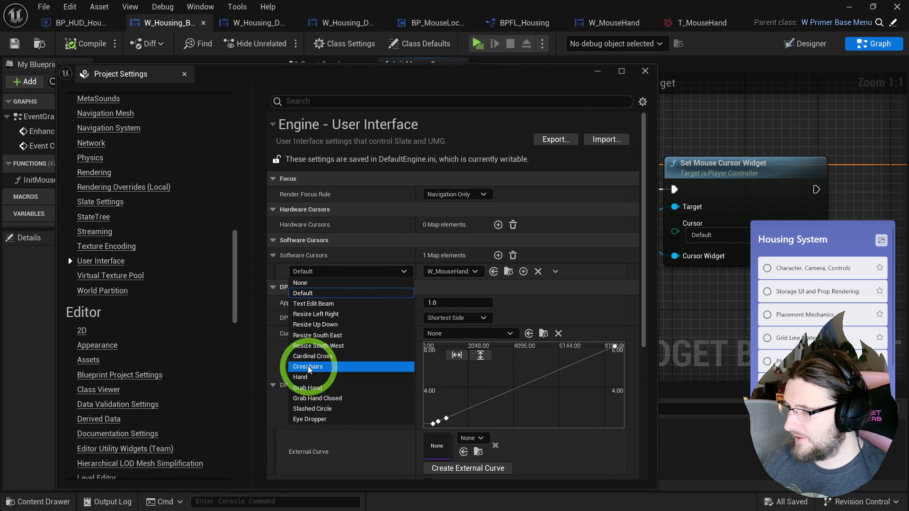
left_click(331, 413)
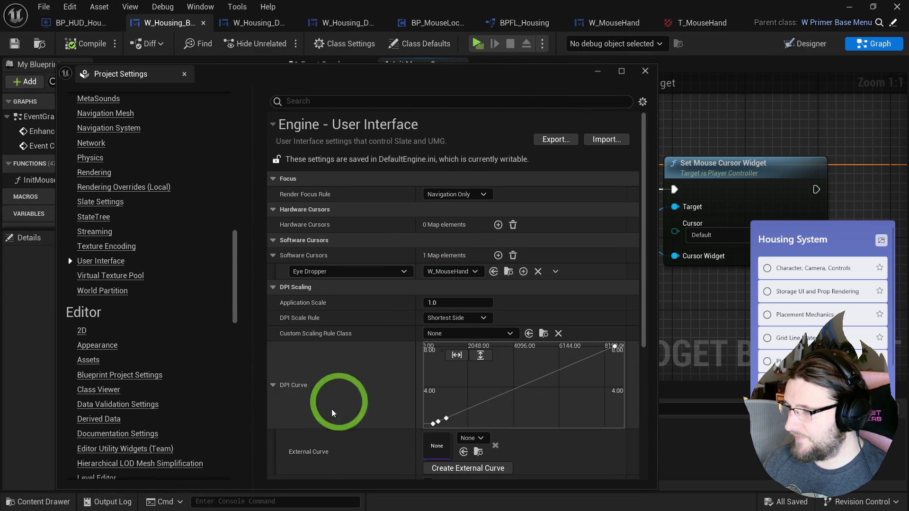
left_click(498, 255)
left_click(351, 288)
left_click(311, 425)
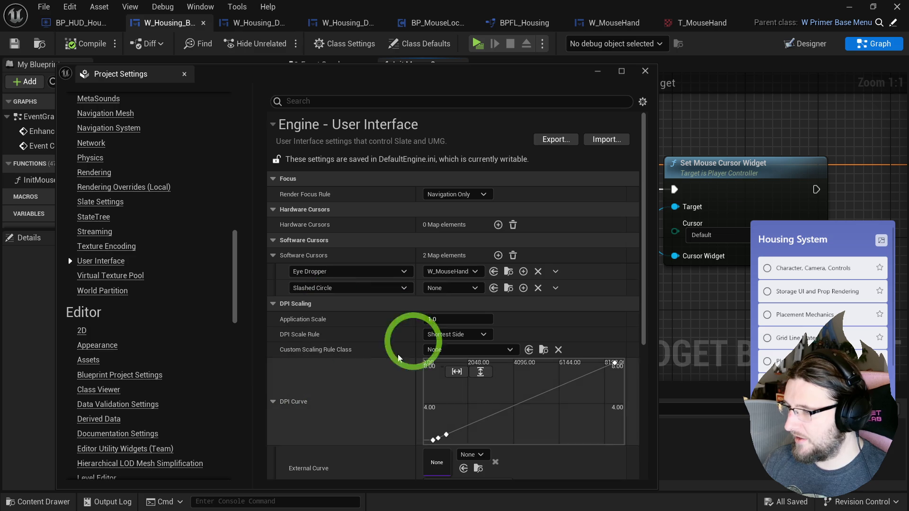
left_click(498, 225)
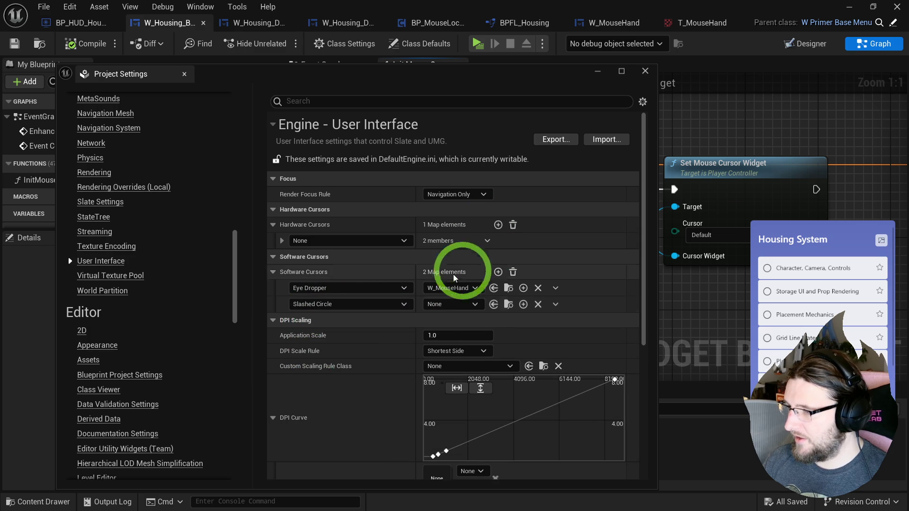
left_click(498, 271)
left_click(330, 321)
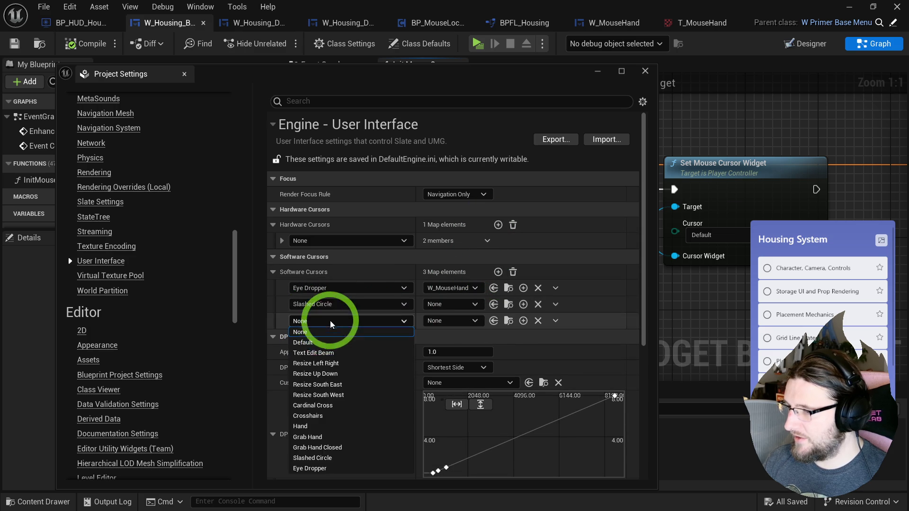
left_click(317, 447)
Add software cursor entries for Grab Hand, Hand and Crosshairs.
left_click(498, 271)
left_click(365, 337)
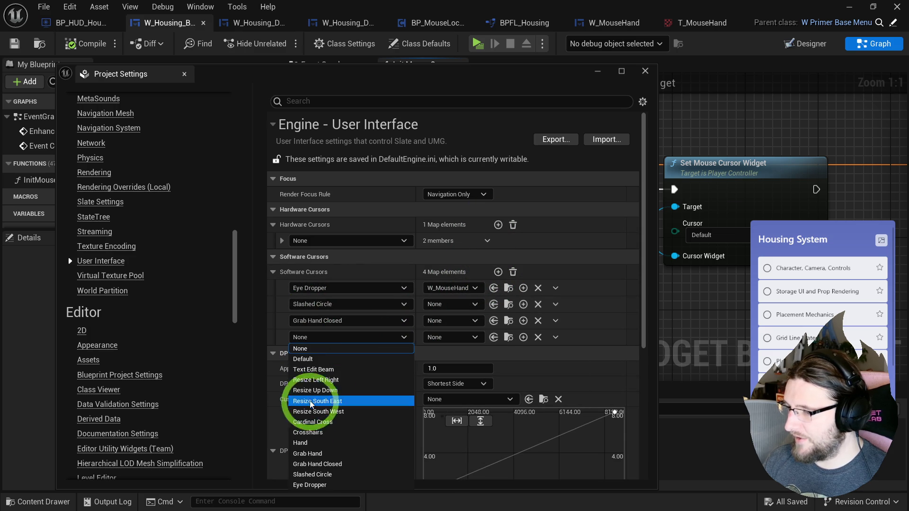
left_click(325, 463)
left_click(498, 272)
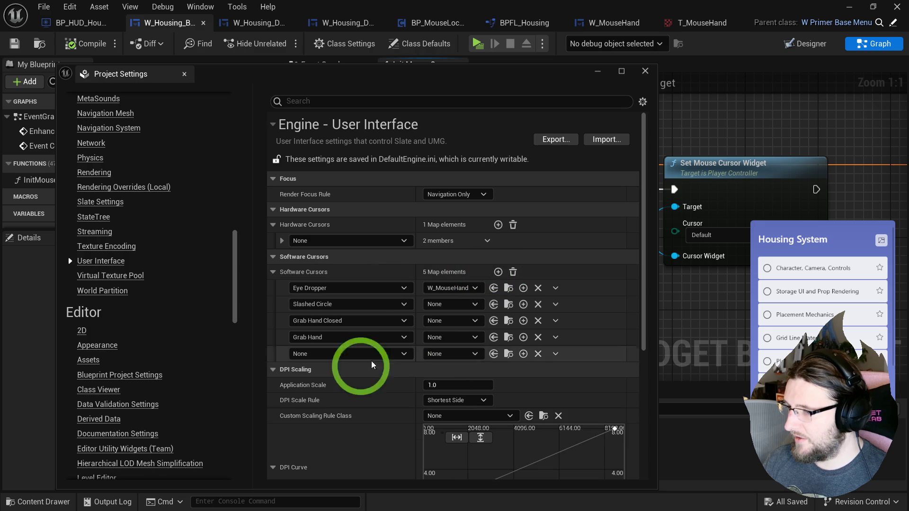
left_click(327, 354)
left_click(300, 460)
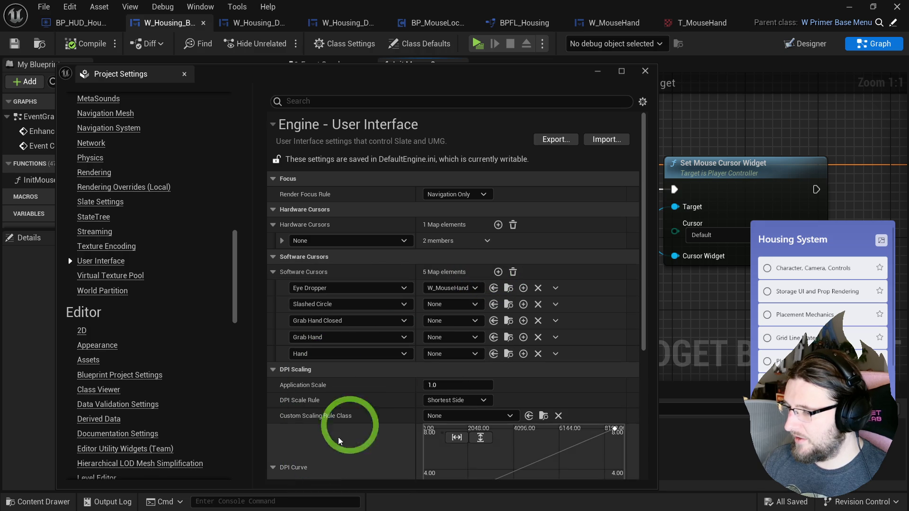
left_click(498, 272)
left_click(315, 372)
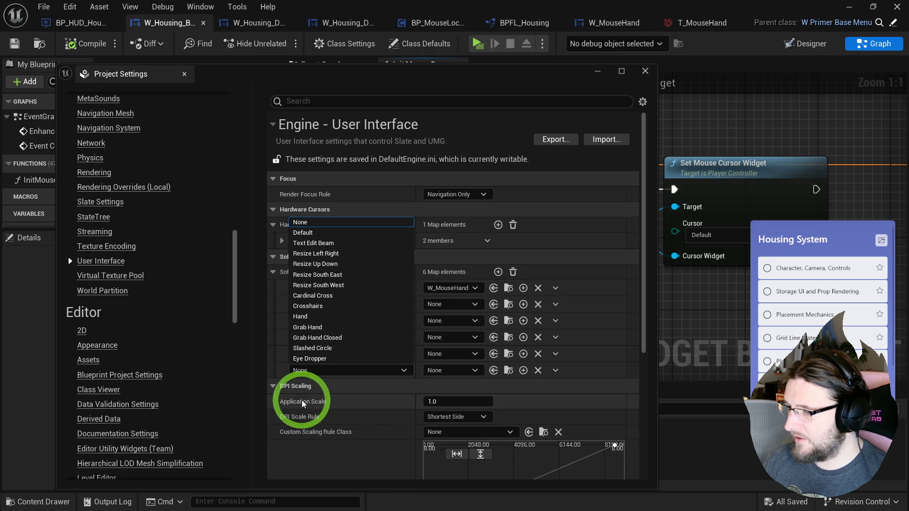
left_click(305, 306)
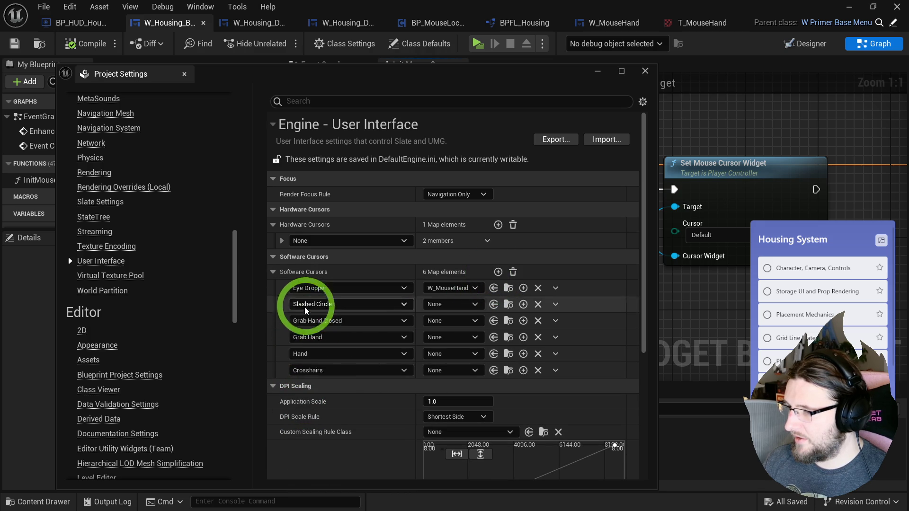
Add entries for Cardinal Cross, Resize South West, Resize South East and Resize Up Down.
left_click(498, 271)
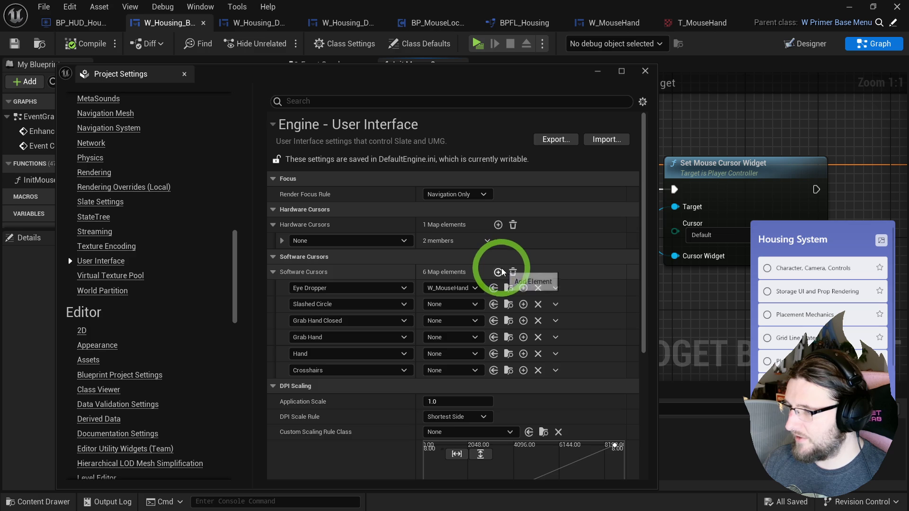
left_click(325, 385)
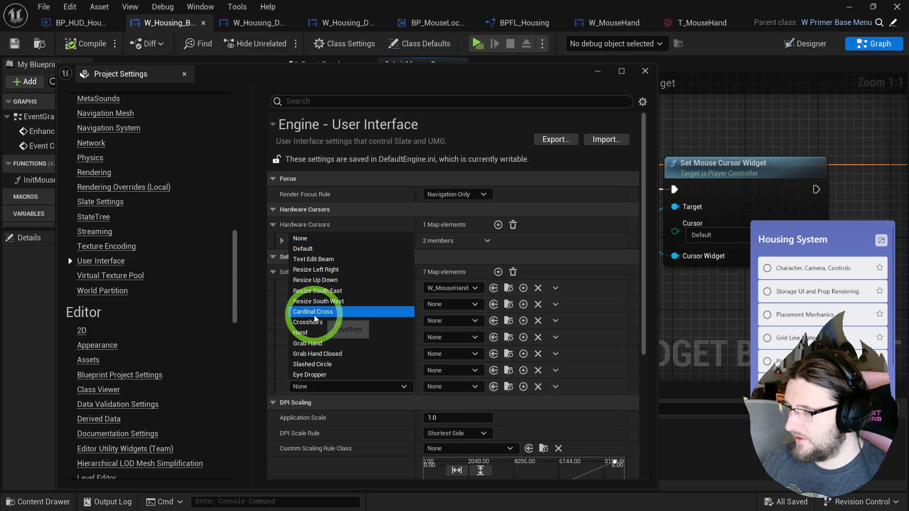
left_click(315, 315)
left_click(498, 271)
left_click(334, 403)
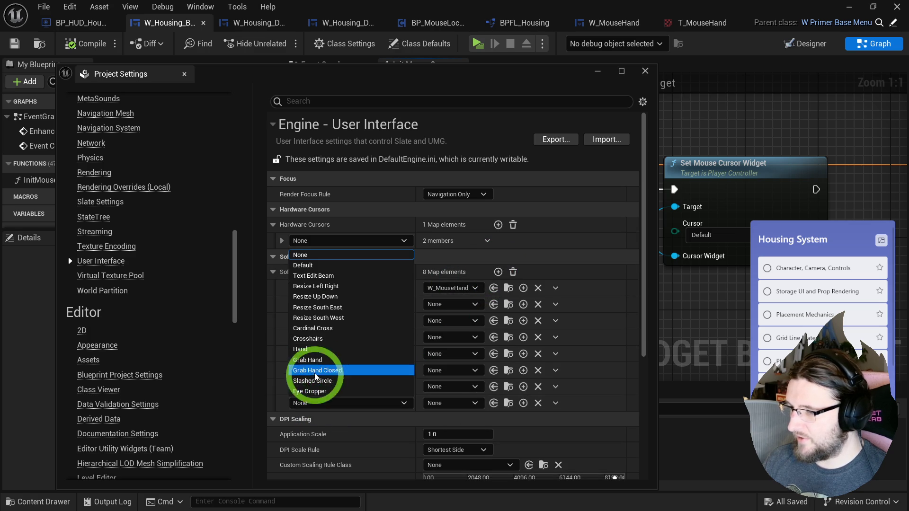
left_click(324, 333)
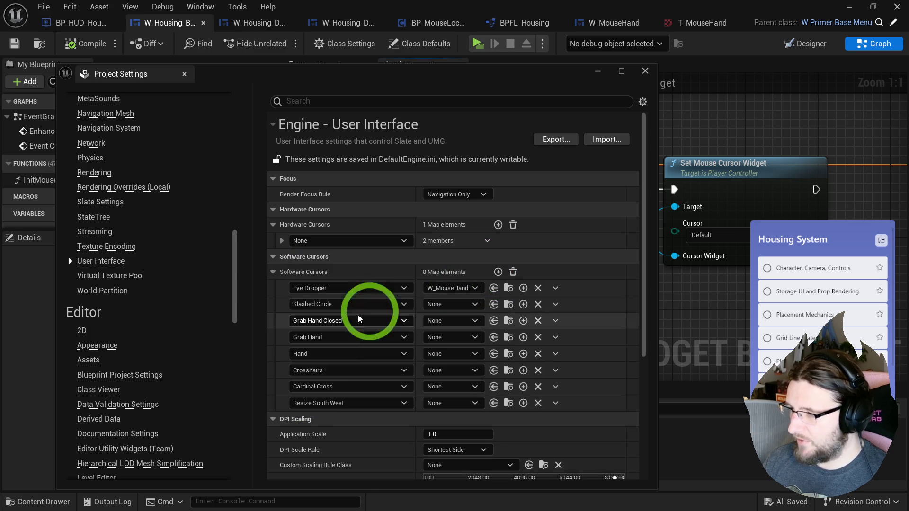
left_click(498, 271)
left_click(305, 419)
left_click(317, 324)
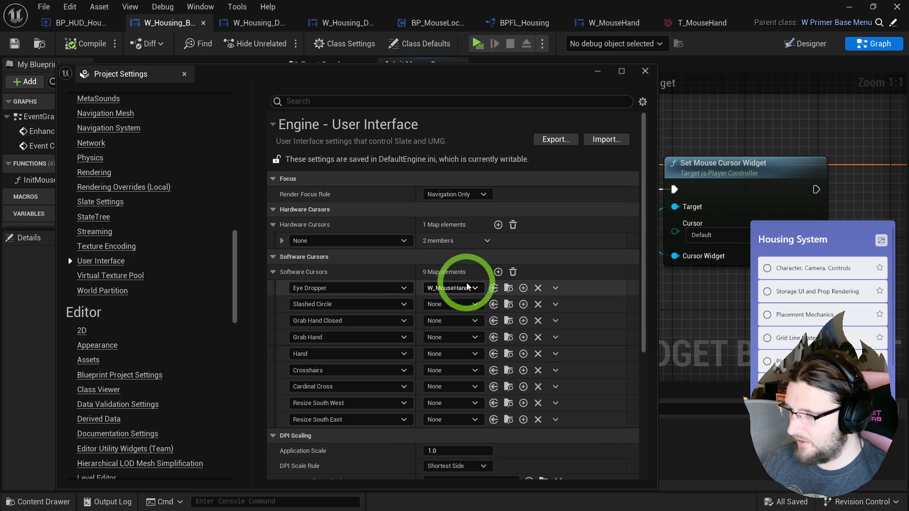
left_click(498, 271)
left_click(340, 432)
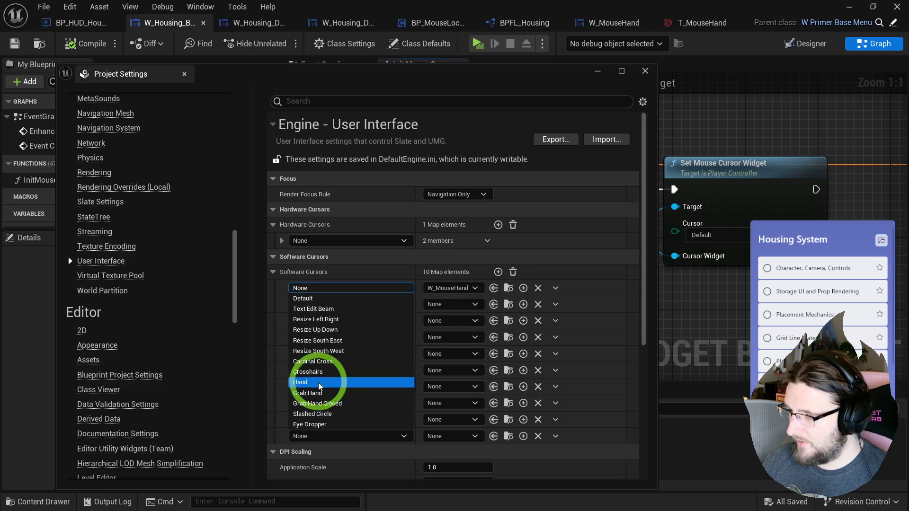
left_click(339, 330)
Add Resize Left Right, Text Edit Beam and Default entries, then browse to W_MouseHand.
left_click(503, 272)
left_click(325, 450)
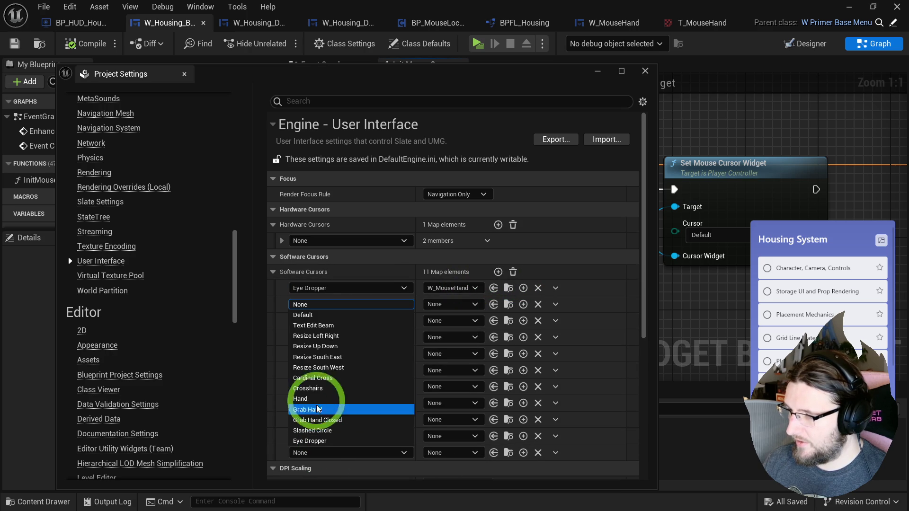
left_click(333, 335)
left_click(498, 272)
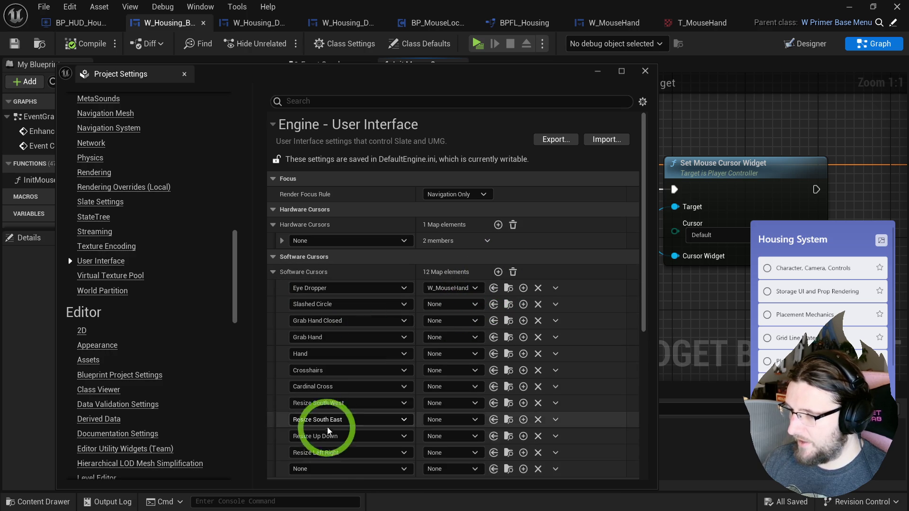
left_click(332, 469)
left_click(314, 341)
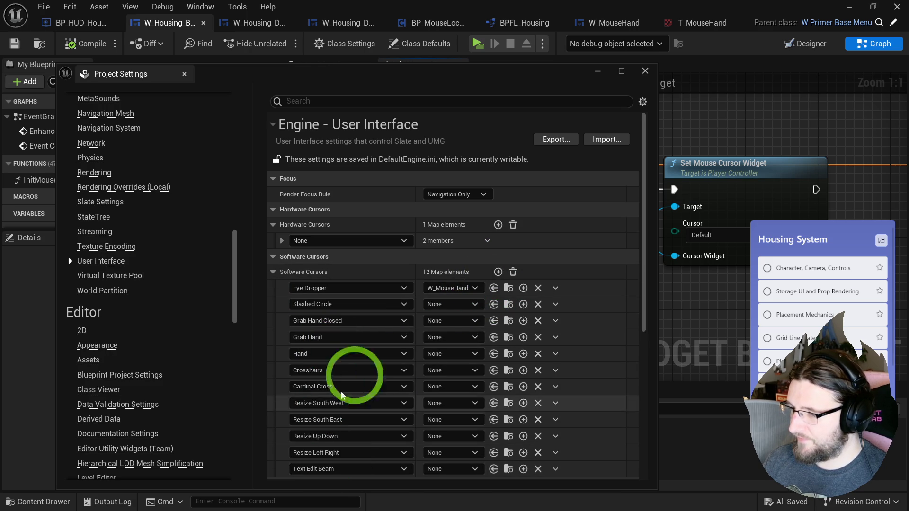
left_click(498, 272)
scroll(395, 304, "down", 2)
left_click(337, 431)
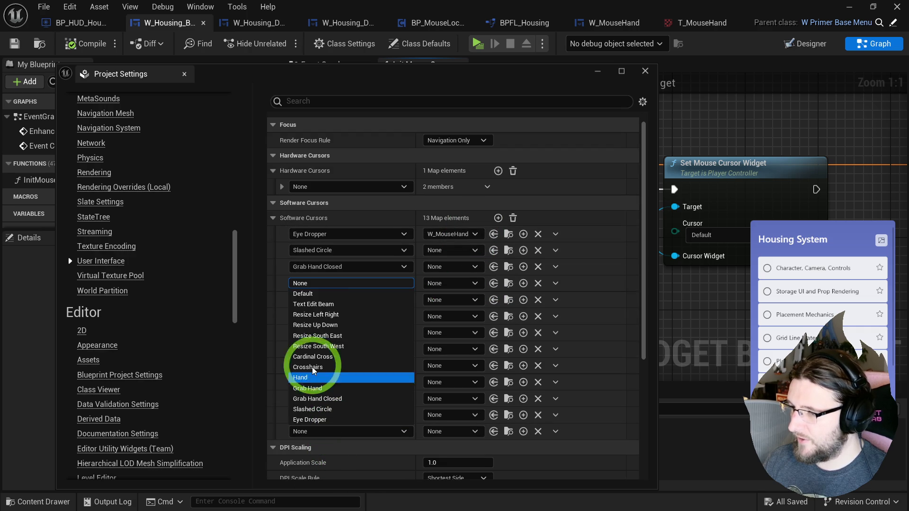
left_click(324, 290)
left_click(508, 234)
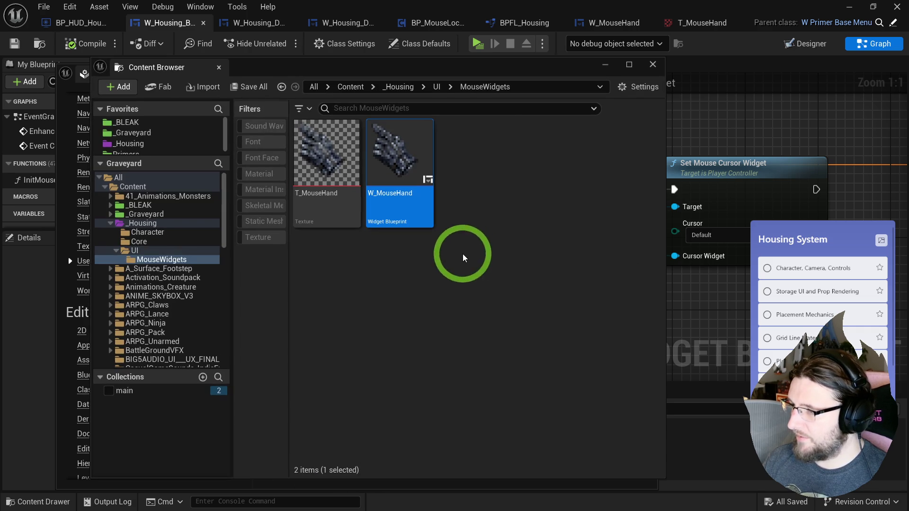
Assign W_MouseHand to every software cursor entry from Slashed Circle through Default.
left_click(641, 60)
left_click(493, 250)
left_click(494, 266)
left_click(494, 283)
left_click(493, 300)
left_click(494, 316)
left_click(493, 333)
left_click(493, 349)
left_click(493, 366)
left_click(493, 382)
left_click(494, 398)
left_click(493, 415)
left_click(494, 431)
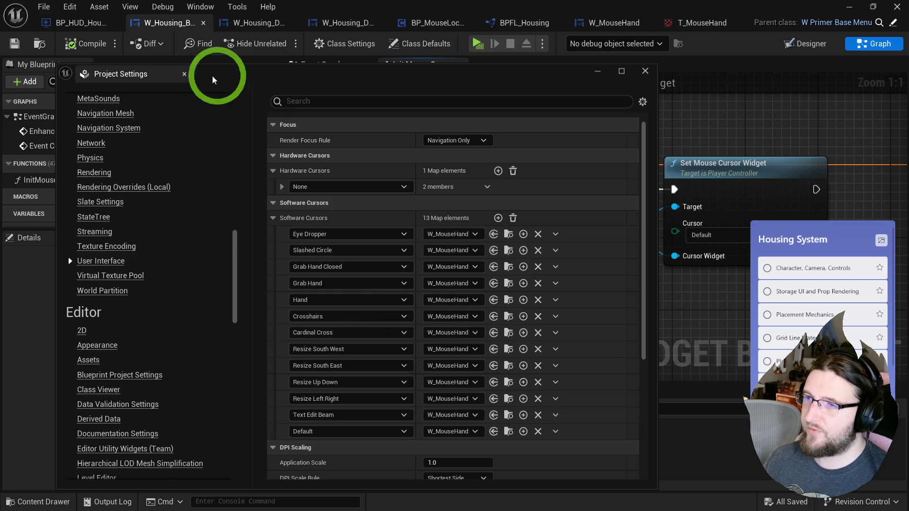
Close Project Settings and play-test the W_MouseHand cursor twice.
left_click(184, 74)
left_click(468, 44)
mouse_move(450, 136)
left_mouse_down()
mouse_move(301, 183)
mouse_move(400, 162)
mouse_move(294, 208)
mouse_move(335, 184)
mouse_move(303, 220)
left_mouse_up()
key("Escape")
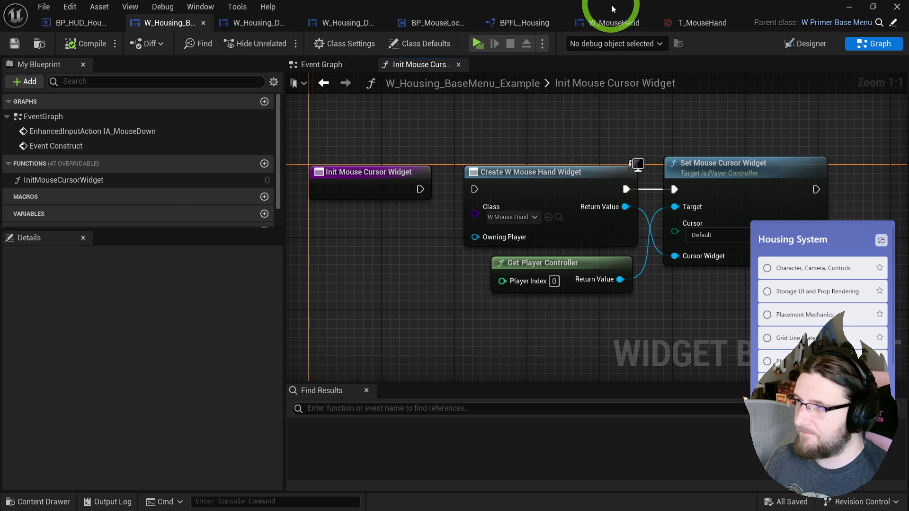
left_click(478, 44)
key("Escape")
Delete the hardware cursor entry from the Hardware Cursors map.
left_click(352, 174)
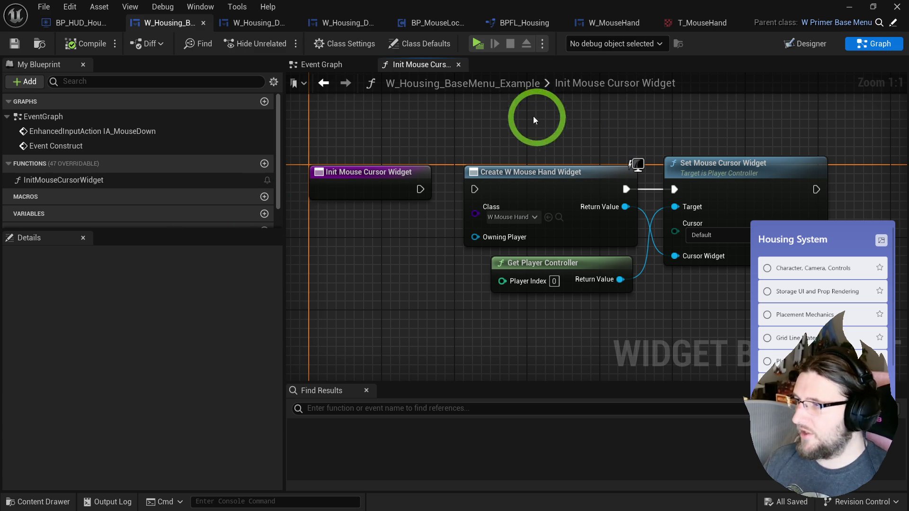
left_click_drag(524, 112, 513, 103)
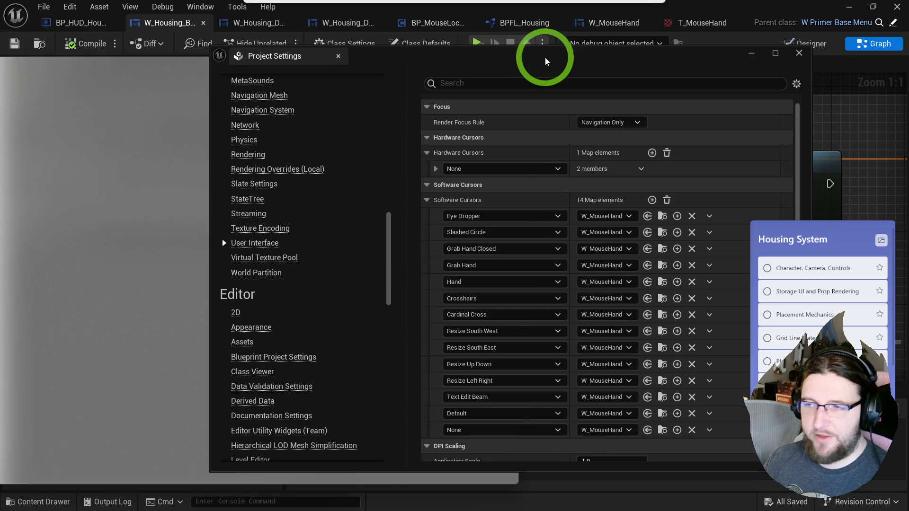
left_click_drag(544, 57, 402, 73)
right_click(386, 230)
left_click(411, 272)
right_click(371, 180)
left_click(389, 231)
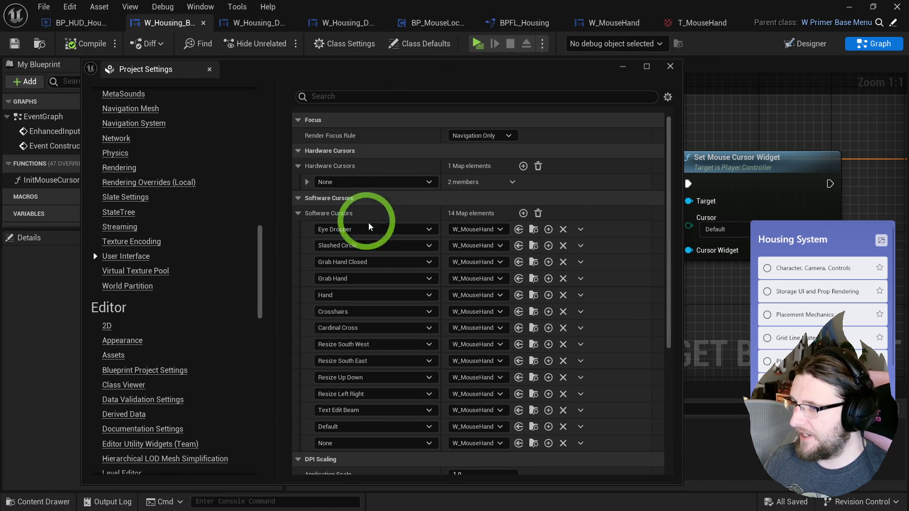
Add a Default hardware cursor entry, expand it, and play-test.
left_click(524, 166)
left_click(351, 183)
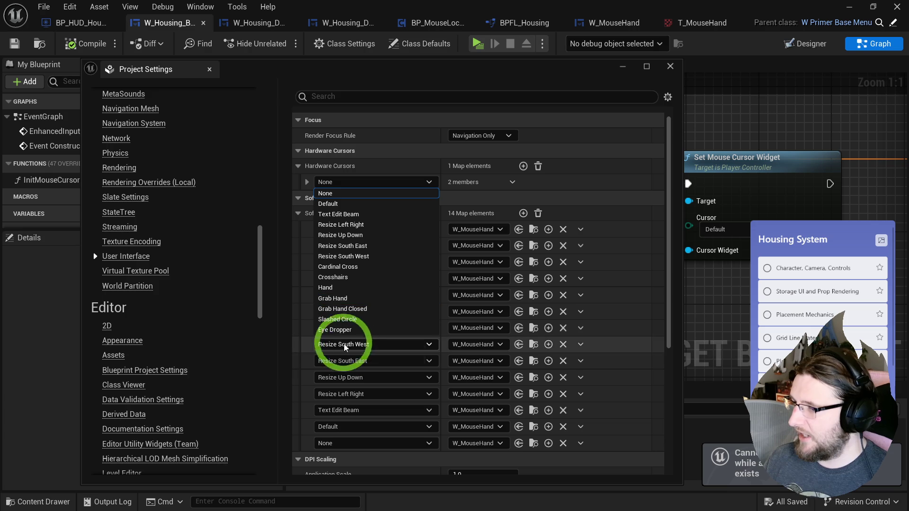
left_click(328, 203)
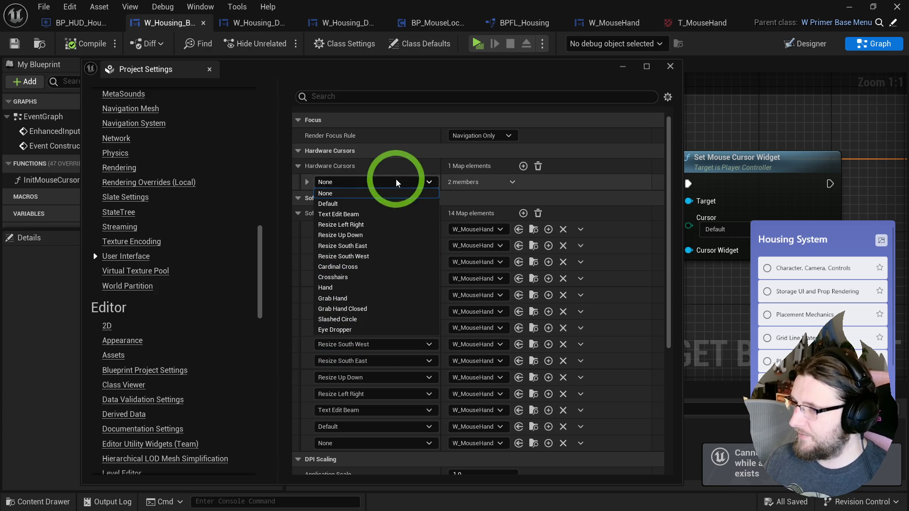
left_click(307, 182)
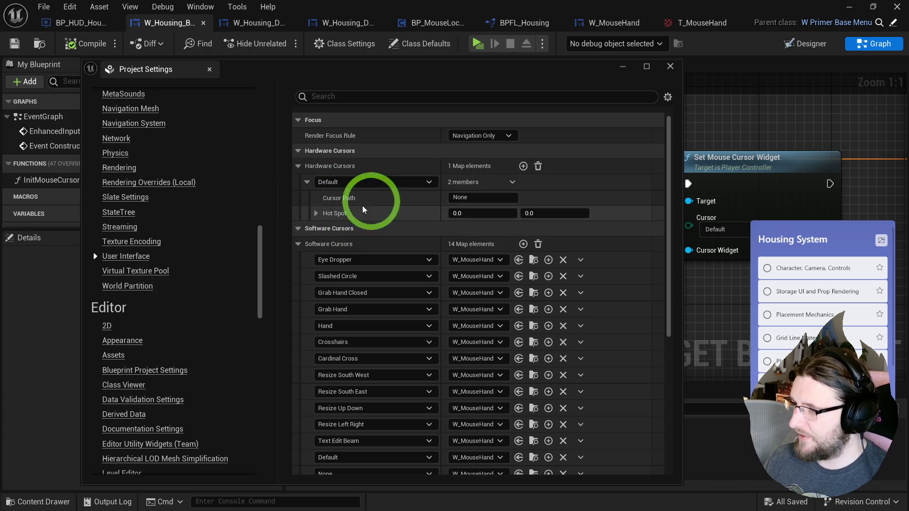
left_click(478, 44)
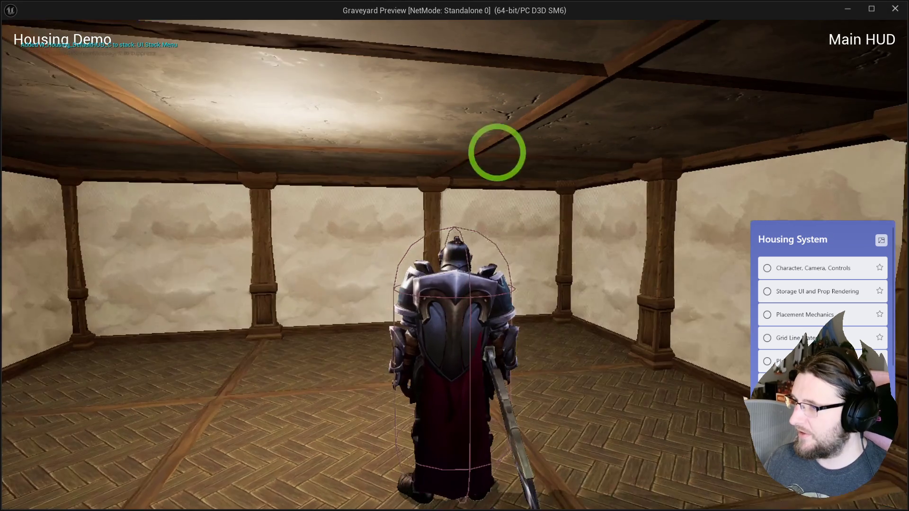
key("Escape")
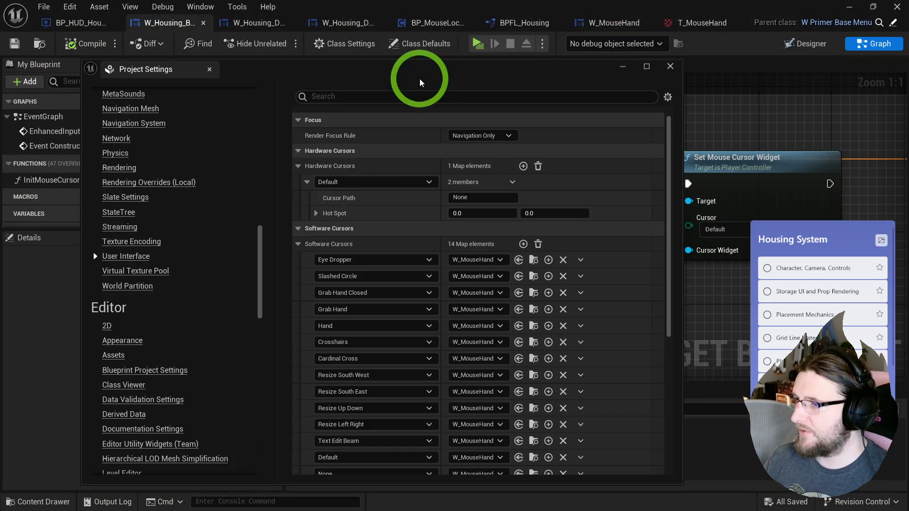
Change the hardware cursor key to Hand and play-test again.
left_click(426, 182)
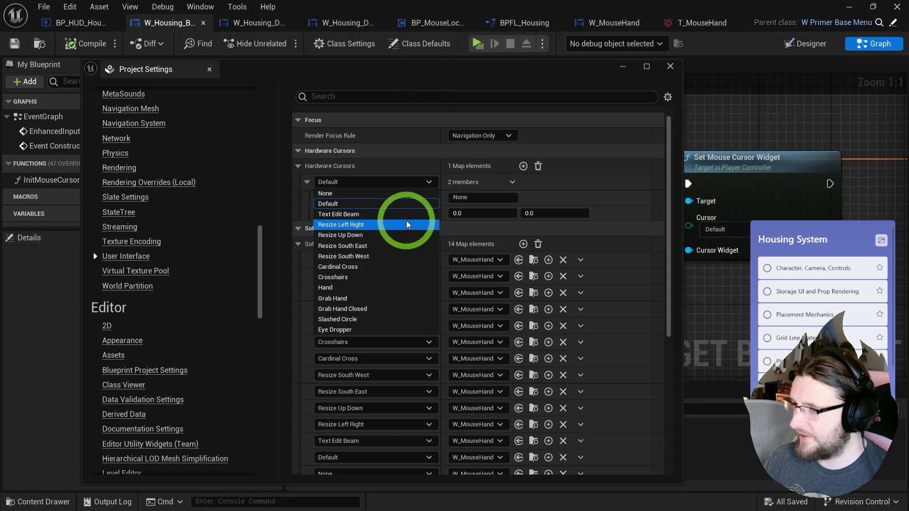
left_click(354, 288)
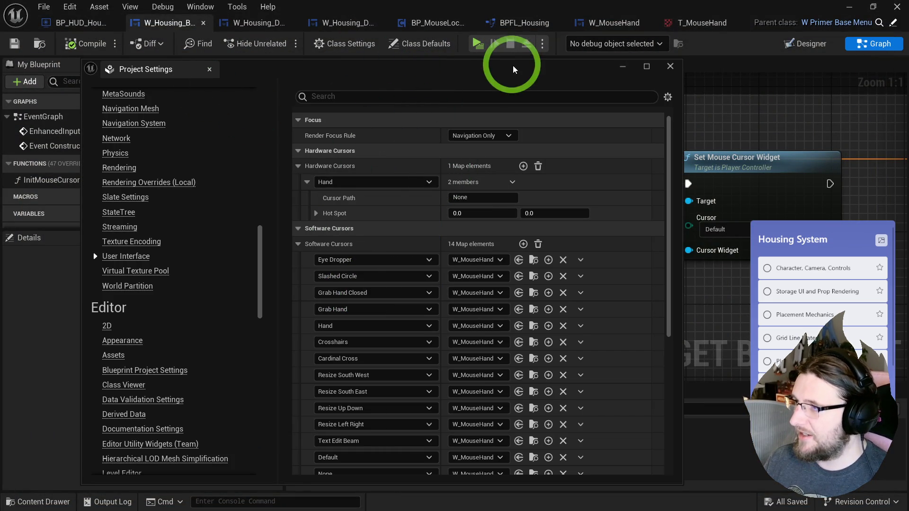
left_click(477, 45)
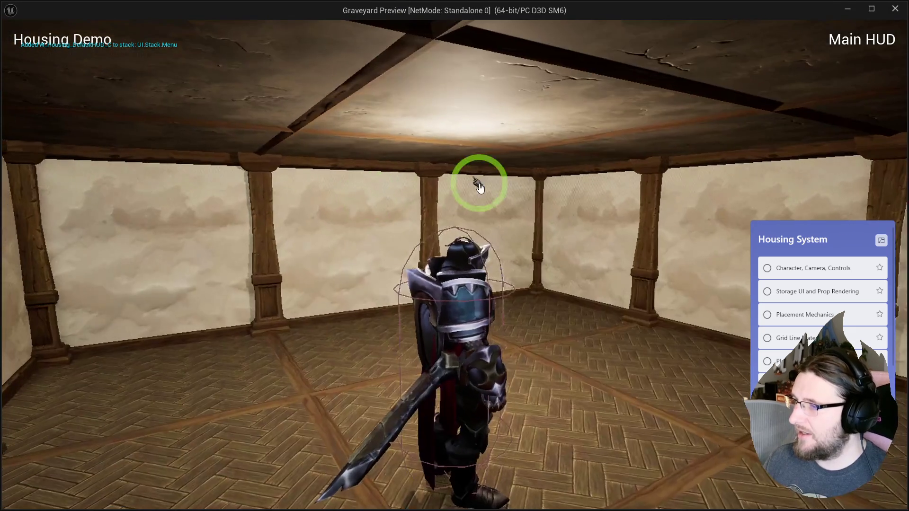
key("Escape")
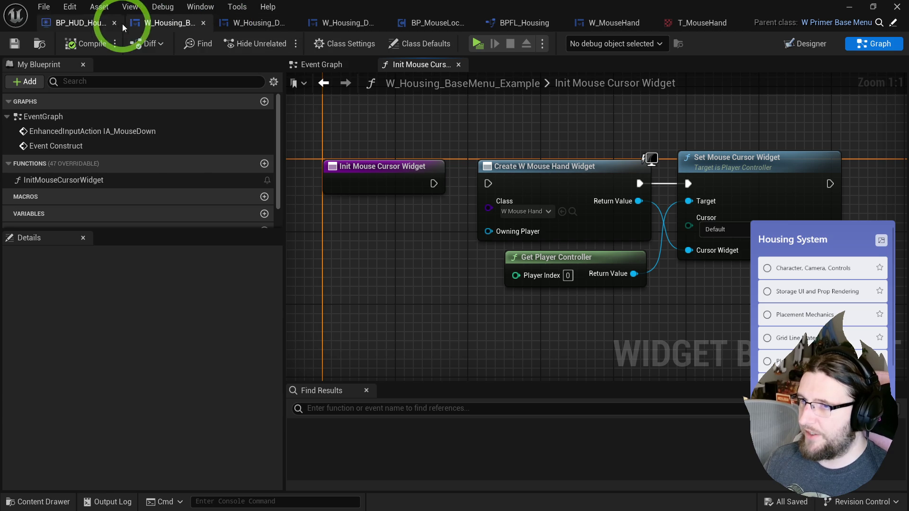
Playtest, then wire Base Menu Created to Push Screen to Stack in BP_HUD_Housing and compile.
left_click(80, 23)
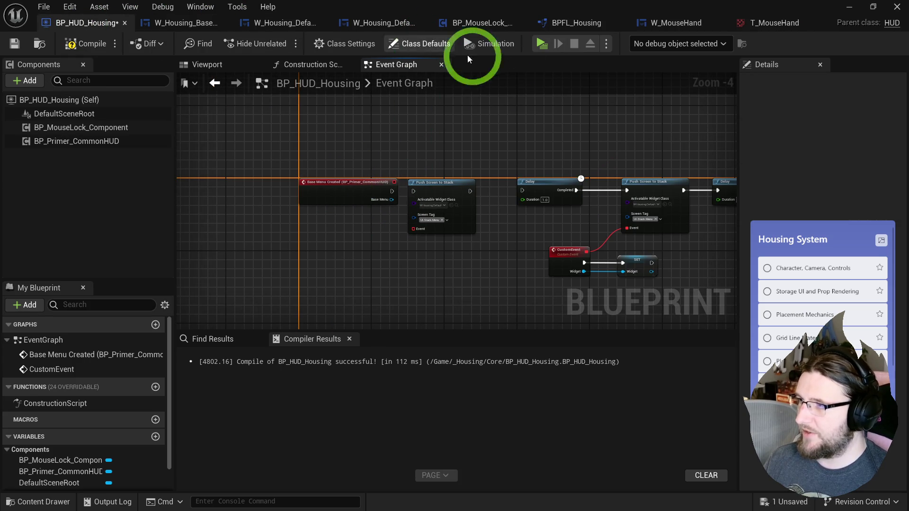
left_click(542, 43)
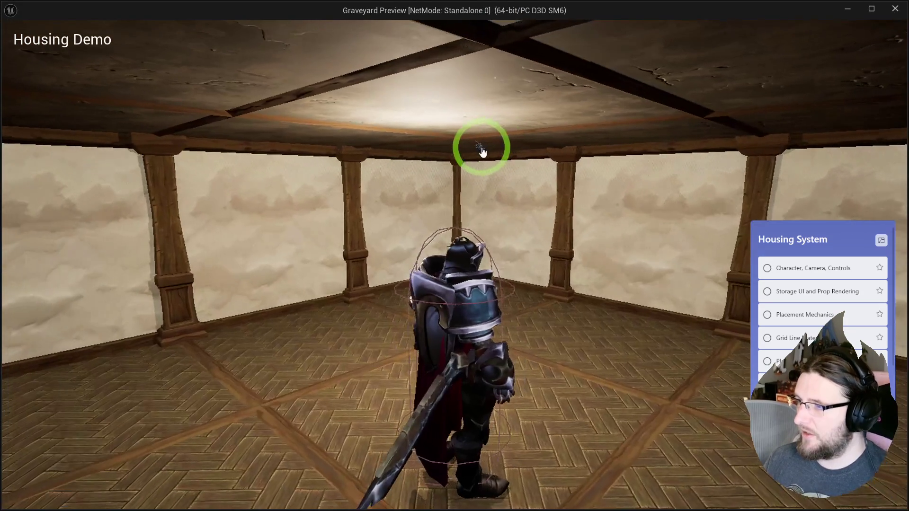
key("Escape")
left_click_drag(392, 191, 413, 191)
left_click(88, 43)
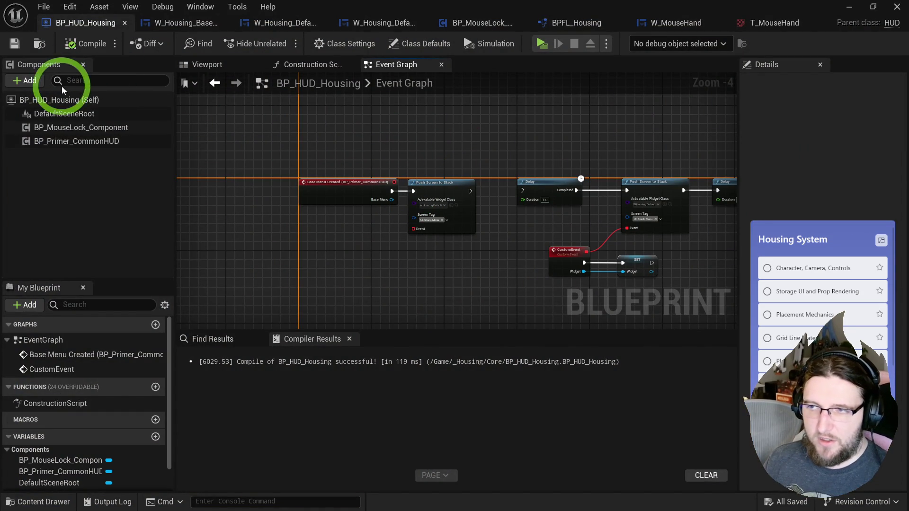
Delete the BP_Primer_CommonHUD component and playtest without it.
left_click(95, 141)
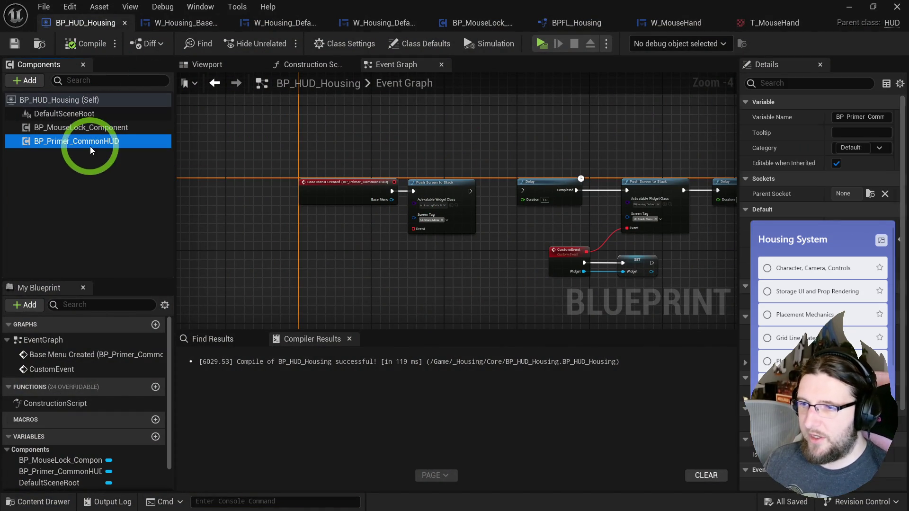
key("Delete")
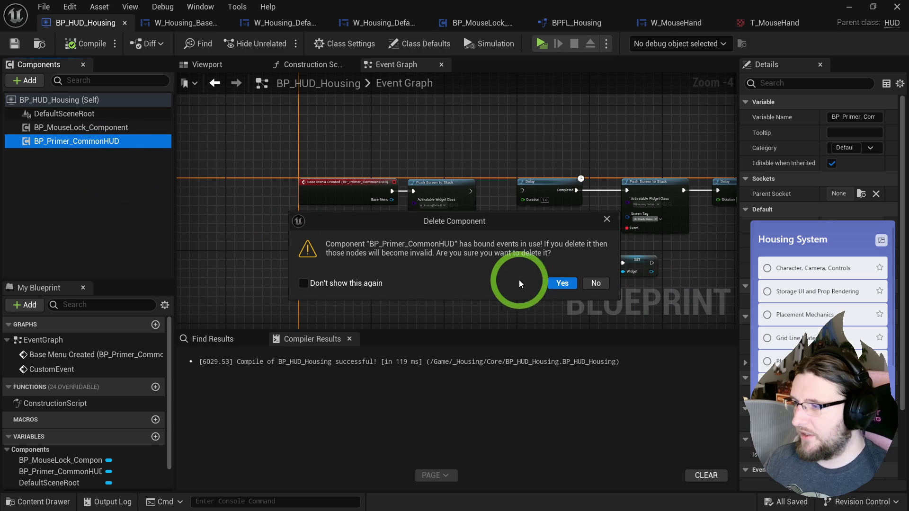
left_click(559, 282)
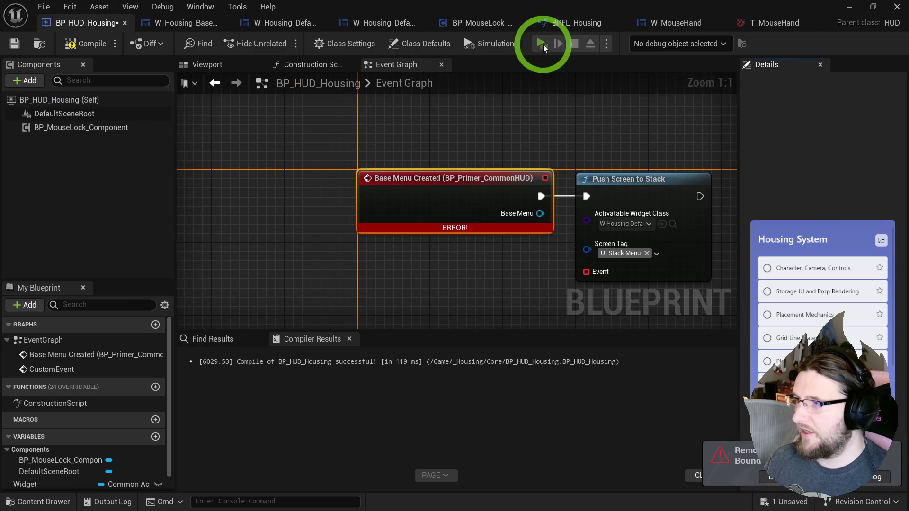
left_click(542, 43)
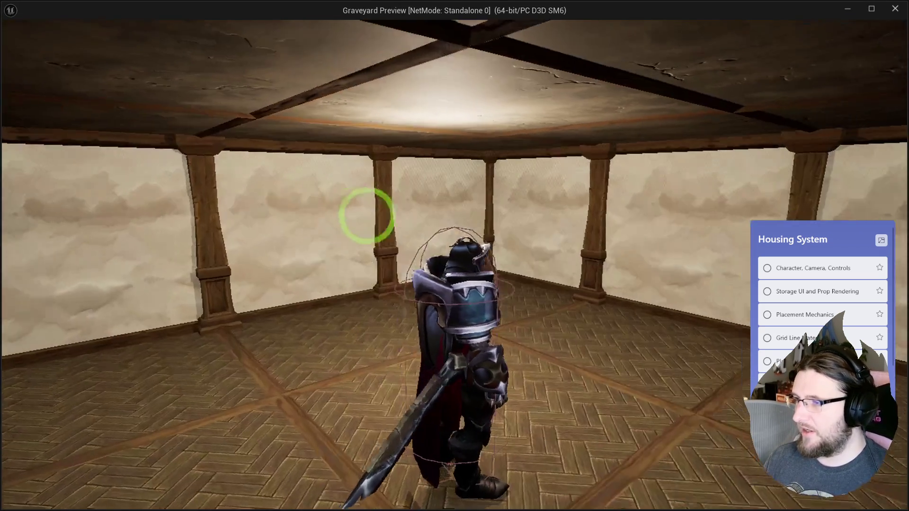
key("Escape")
Undo the deletion to restore BP_Primer_CommonHUD, recompile, and bring the event nodes higher in view.
key("ctrl+z")
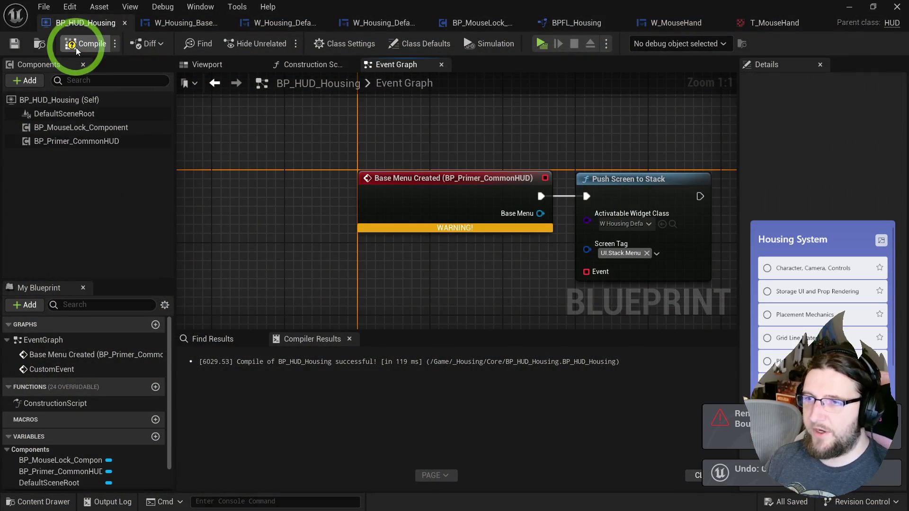
left_click(87, 44)
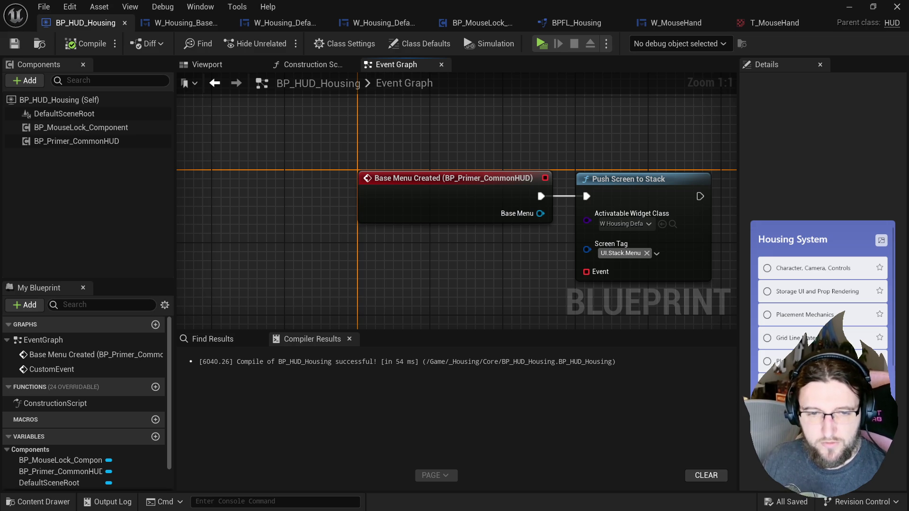
left_click_drag(533, 270, 543, 217)
Search the action list for 'set default vis' and dismiss it without adding a node.
right_click(484, 229)
type("set de")
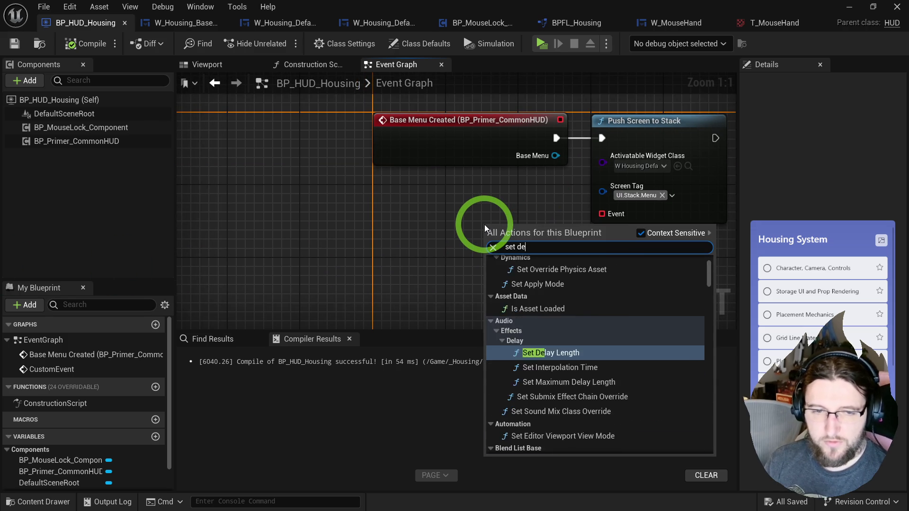
type("fault vis")
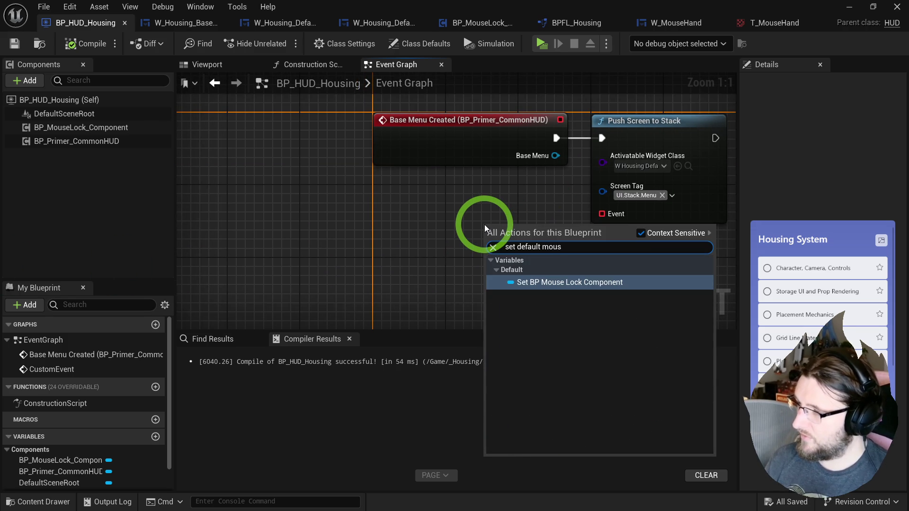
left_click(383, 239)
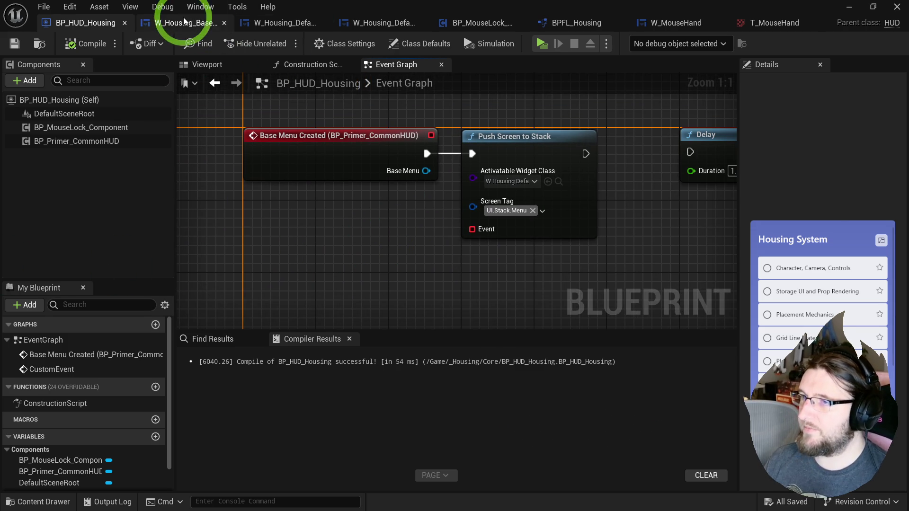
In W_Housing_BaseMenu, wire Init Mouse Cursor Widget to Create W Mouse Hand Widget and add Set Mouse Cursor Widget from the player controller.
left_click(186, 23)
left_click_drag(433, 184, 488, 183)
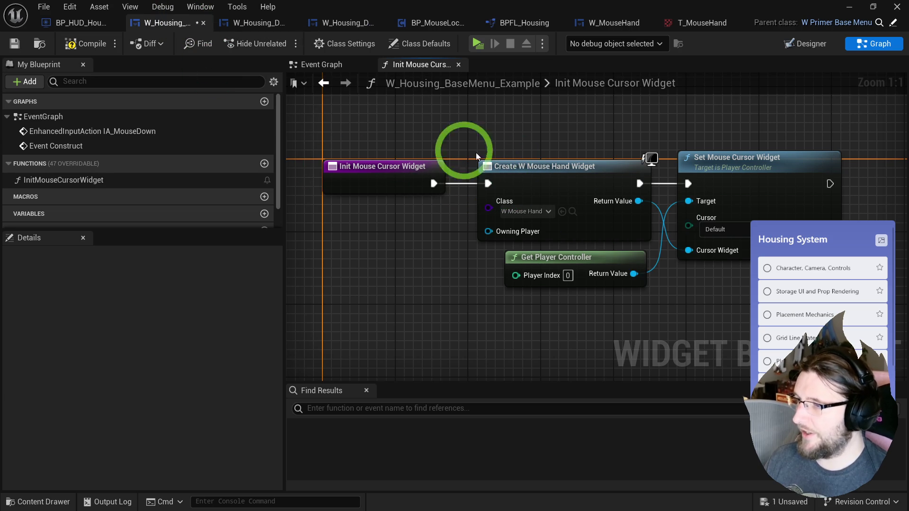
left_click_drag(479, 277, 510, 297)
type("set")
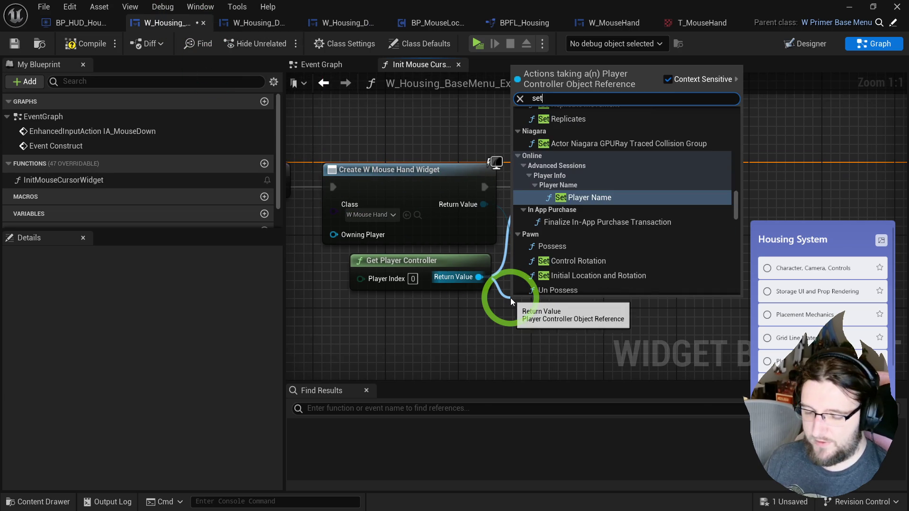
type(" mouse cu")
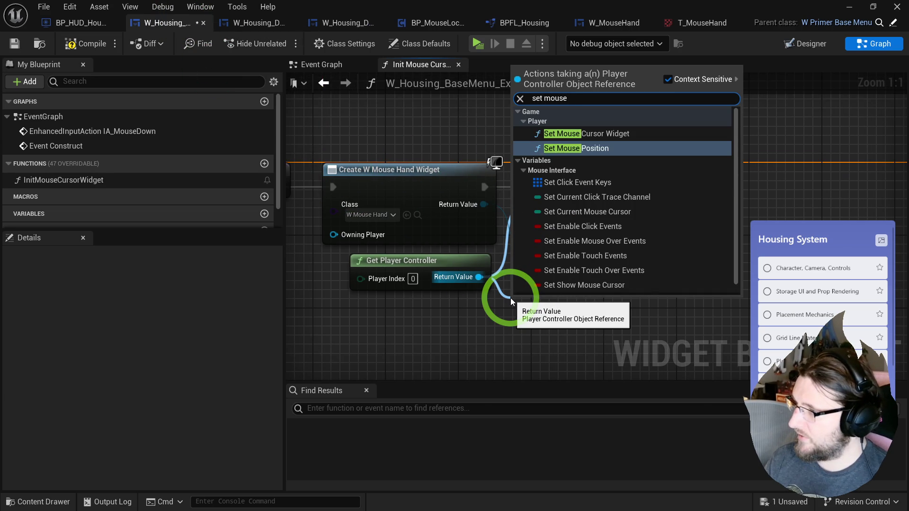
key("Return")
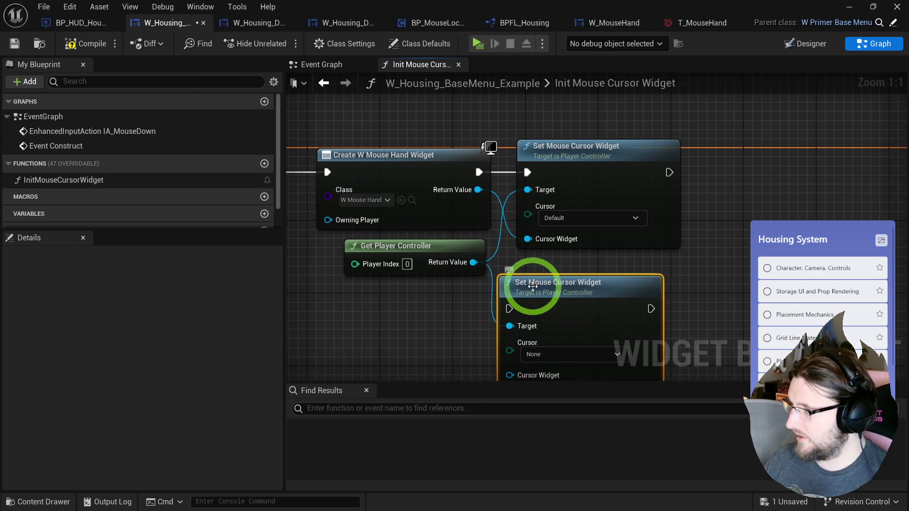
Browse all blueprint actions for 'set defau' and 'mouse' without adding any node.
left_click_drag(490, 287, 682, 251)
type("set defau")
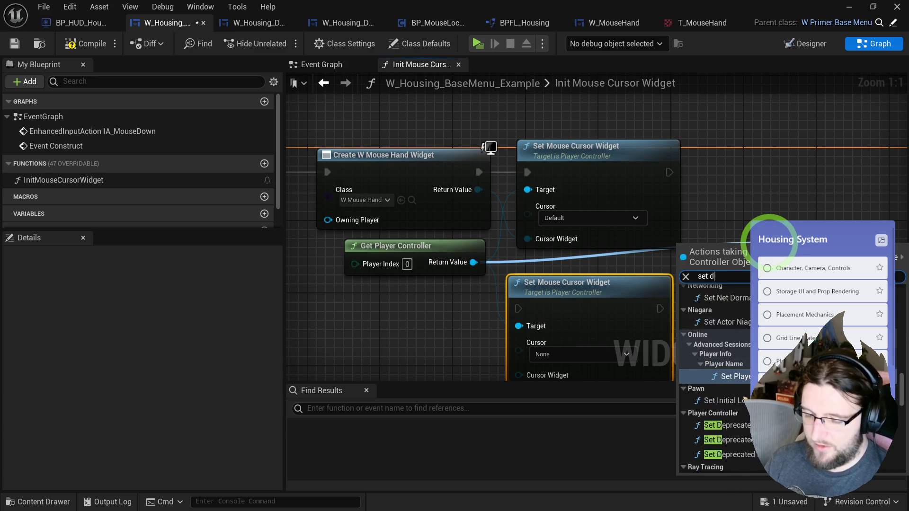
key("Escape")
right_click(680, 229)
type("set defau")
key("BackSpace")
key("BackSpace")
key("BackSpace")
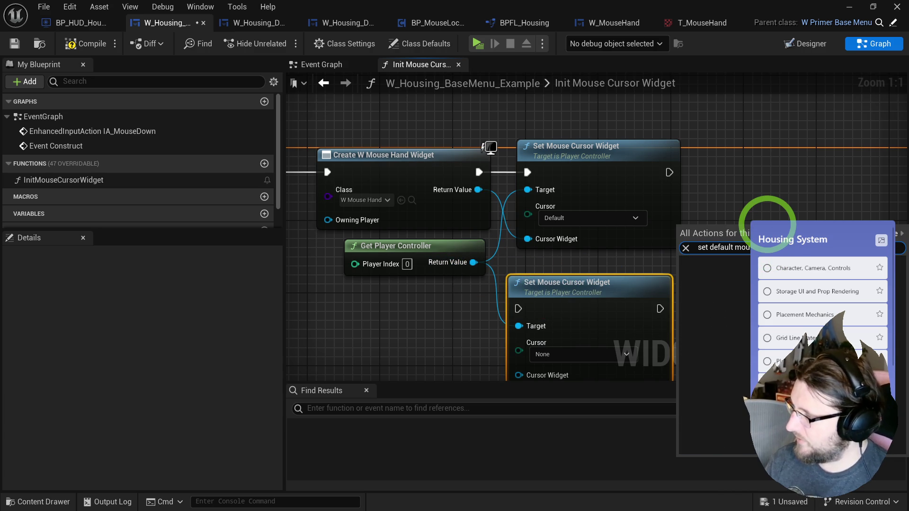
type("mouse")
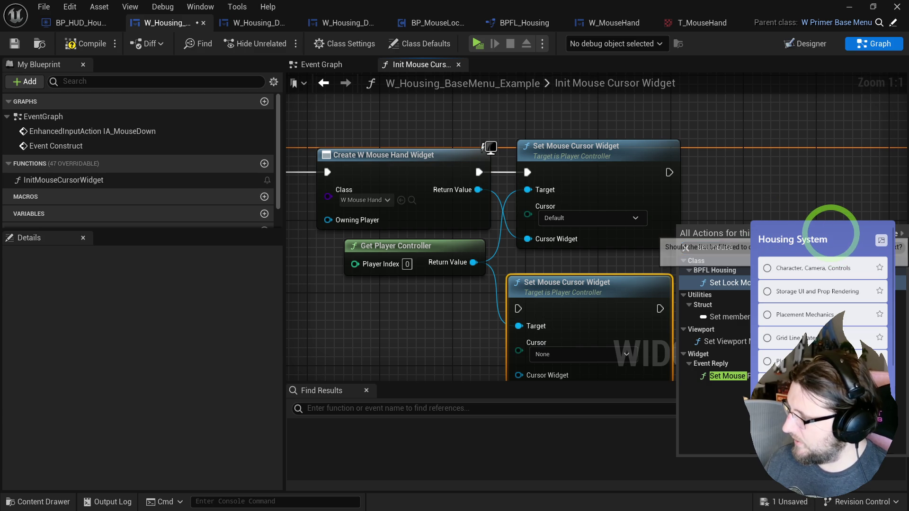
left_click(829, 232)
scroll(757, 331, "down", 3)
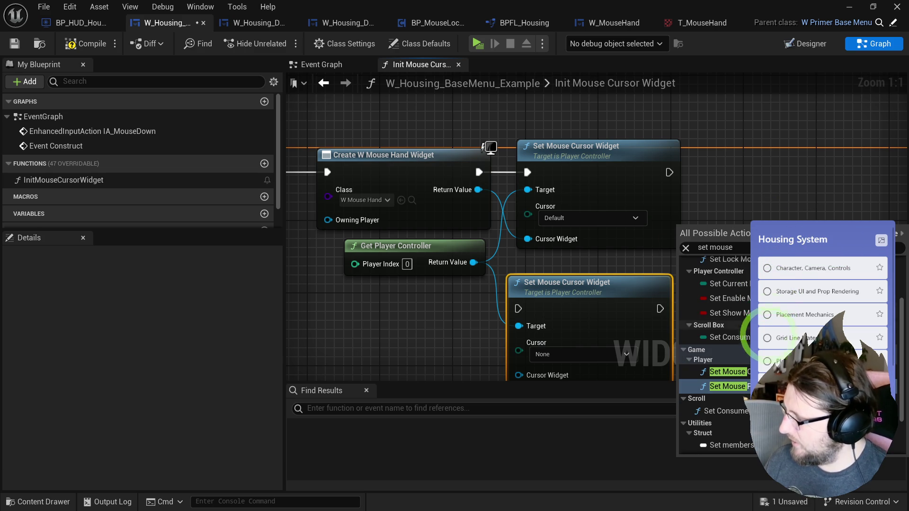
scroll(764, 385, "down", 3)
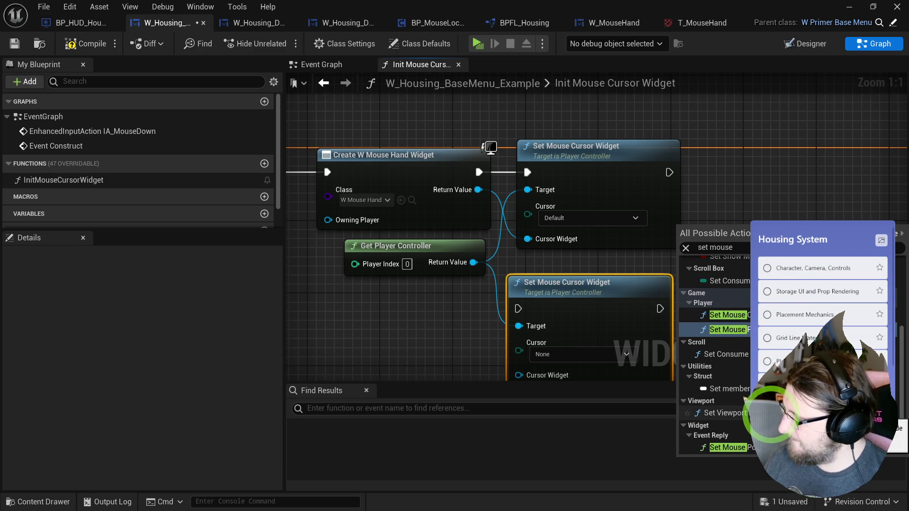
scroll(715, 355, "up", 5)
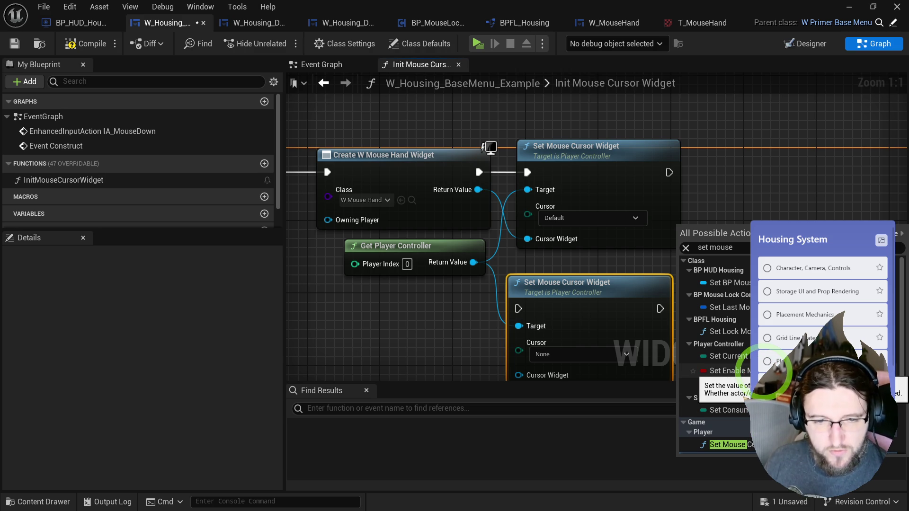
left_click(757, 166)
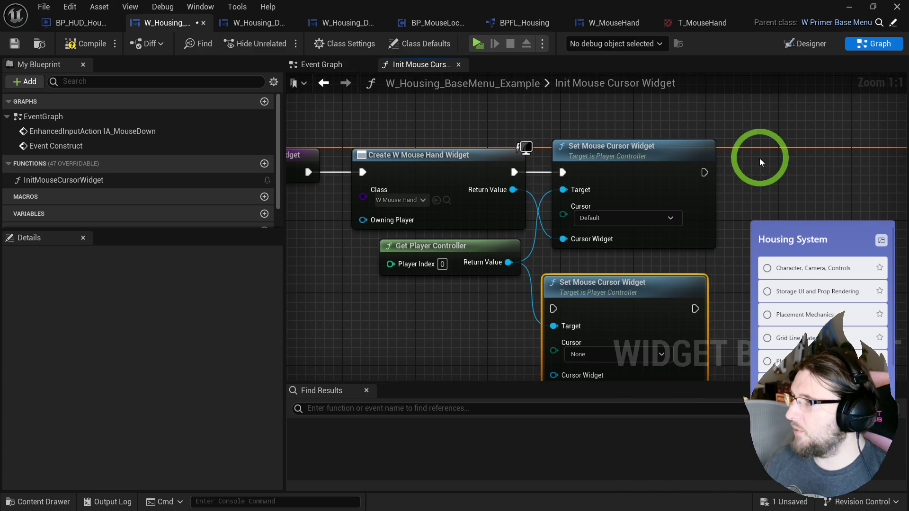
Enable Hide Cursor During Viewport Capture in W_Housing_DefaultHUD's input config and playtest.
left_click(234, 21)
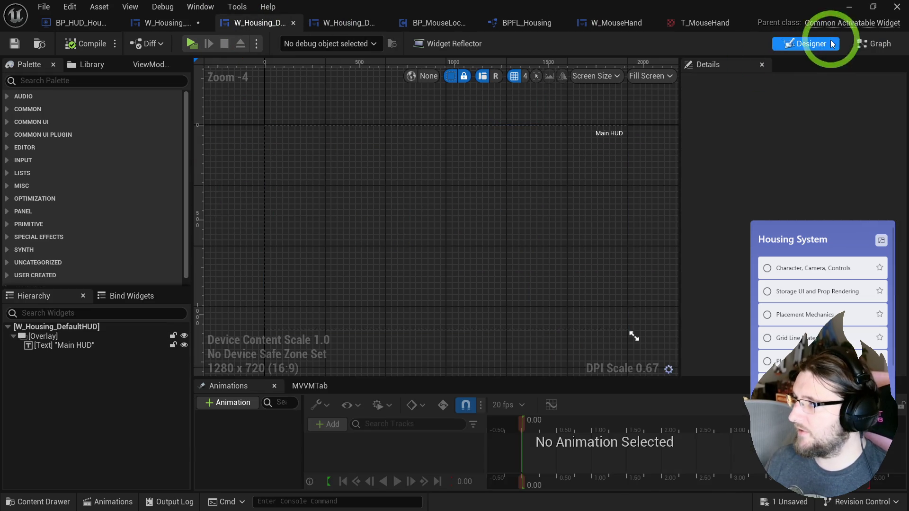
left_click(874, 43)
left_click(431, 339)
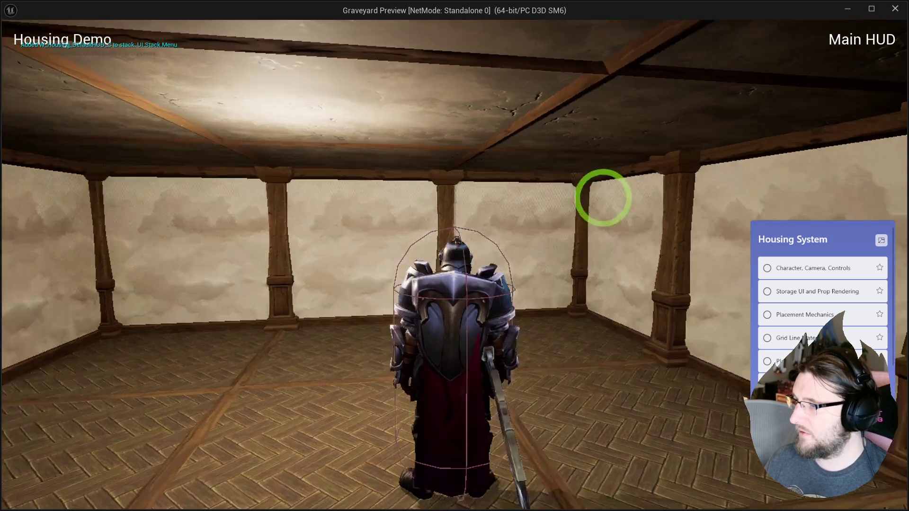
key("Escape")
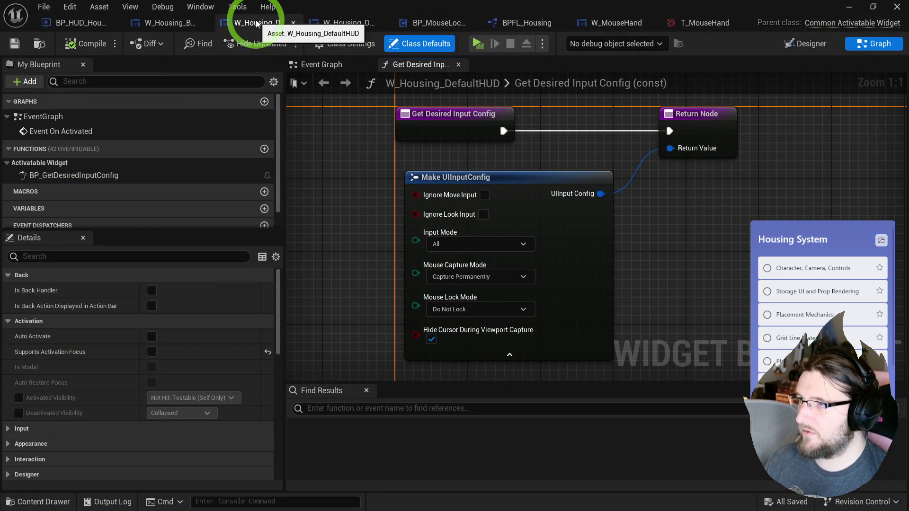
left_click(479, 41)
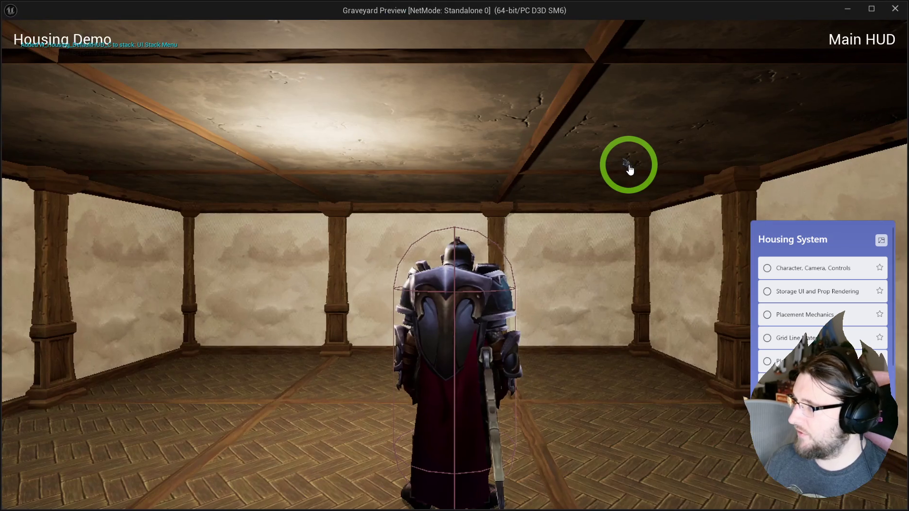
key("Escape")
Set the default HUD's input mode to Game and playtest it.
left_click(824, 44)
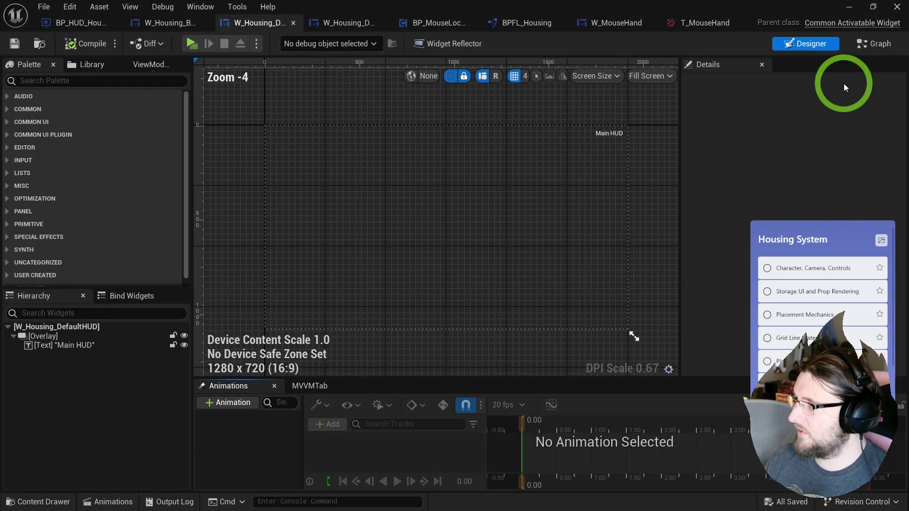
left_click(874, 44)
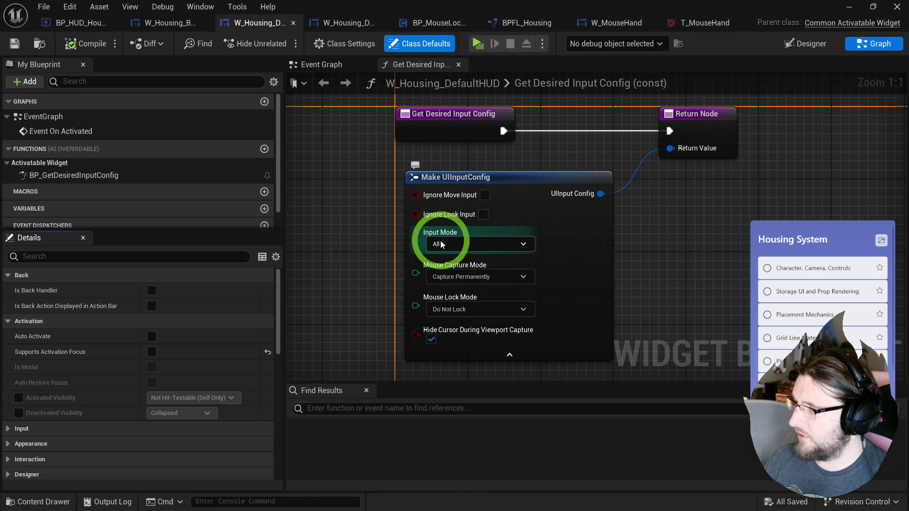
left_click(456, 245)
left_click(447, 263)
left_click(489, 69)
left_click(478, 45)
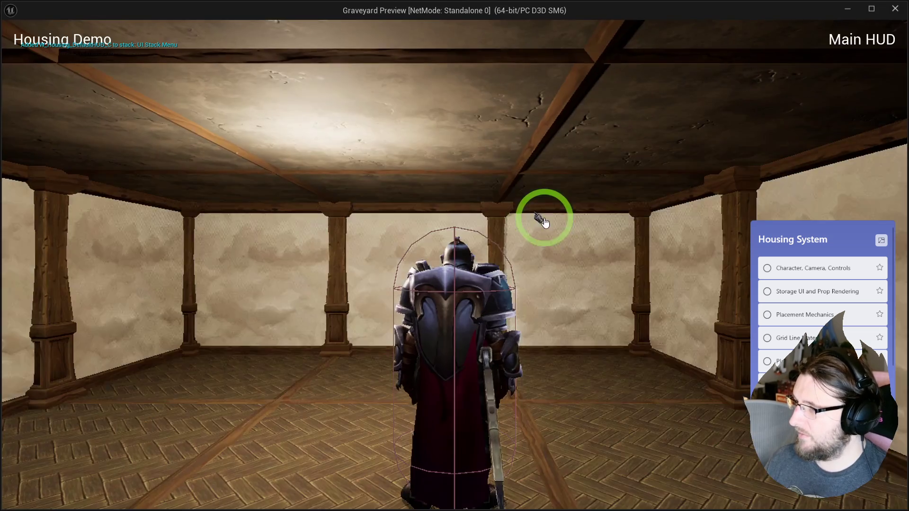
key("Escape")
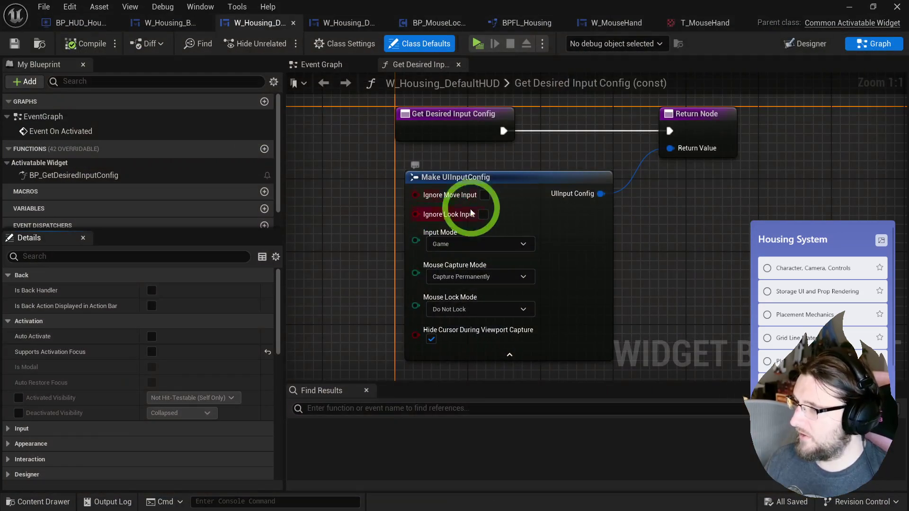
Revert the input mode to All and compile W_Housing_DefaultHUD.
left_click(450, 266)
left_click(356, 272)
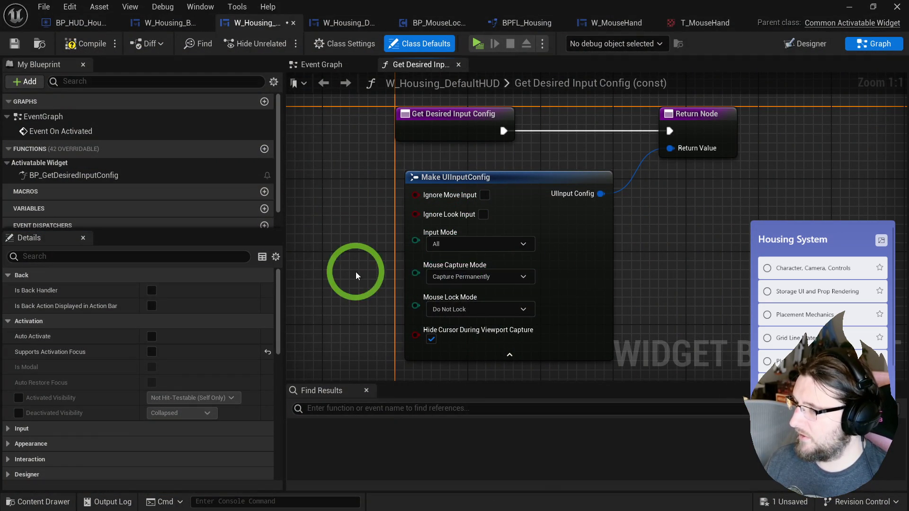
left_click(462, 281)
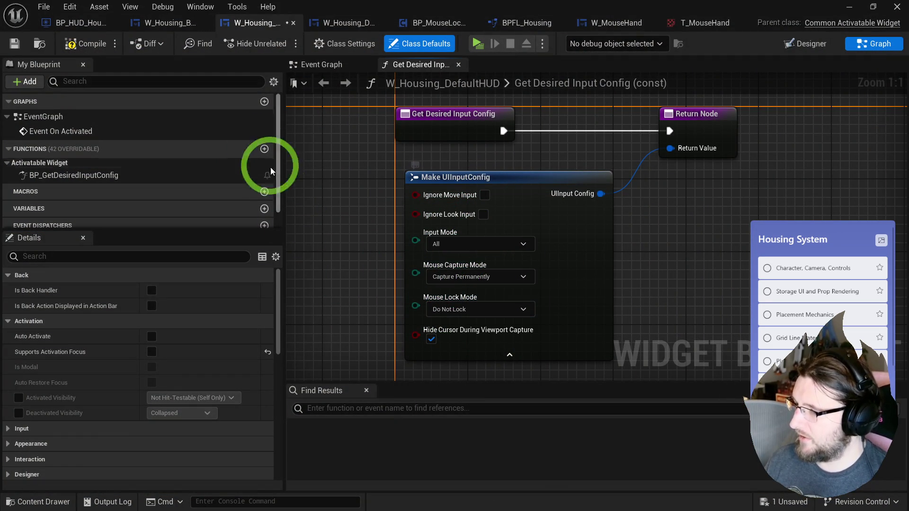
left_click(85, 43)
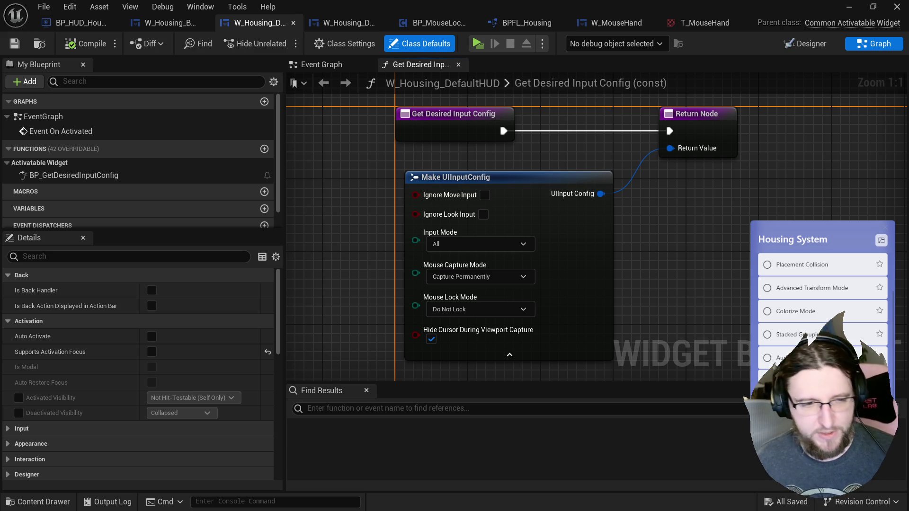
scroll(846, 232, "up", 3)
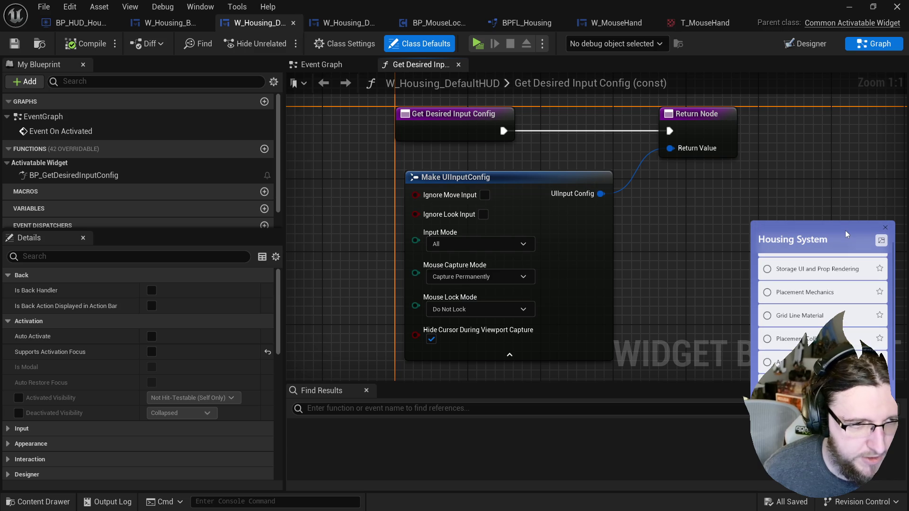
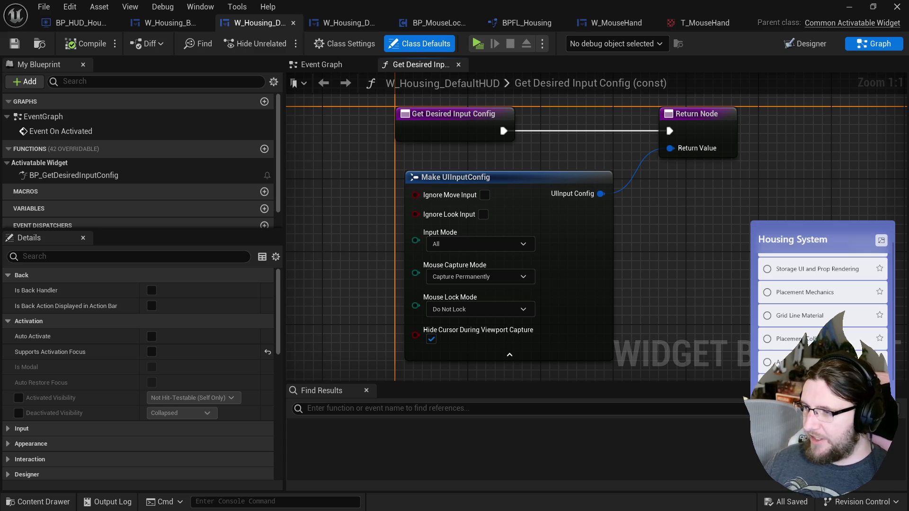
Nudge the Make UIInputConfig node up-left, then switch to the BP_HUD_Housing Event Graph.
left_click_drag(461, 179, 450, 171)
mouse_move(326, 196)
left_mouse_down()
mouse_move(331, 228)
mouse_move(329, 211)
left_mouse_up()
left_click(328, 211)
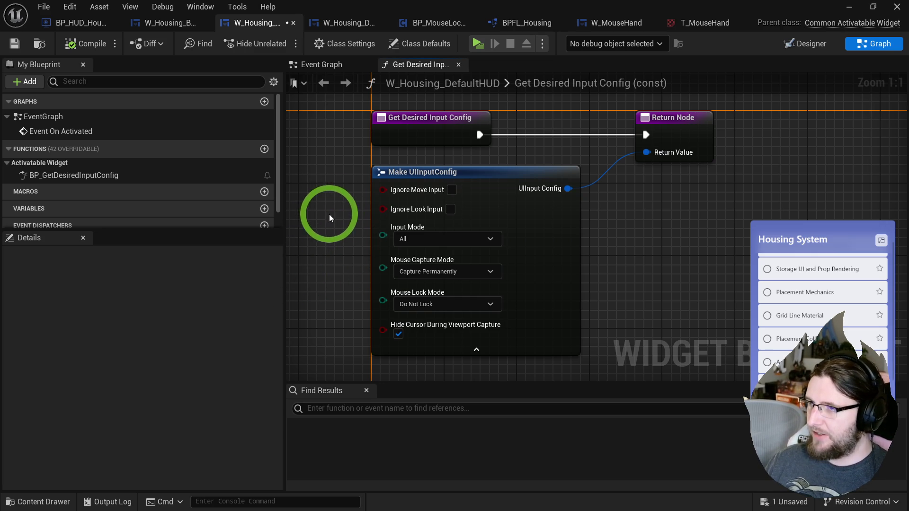
left_click(95, 24)
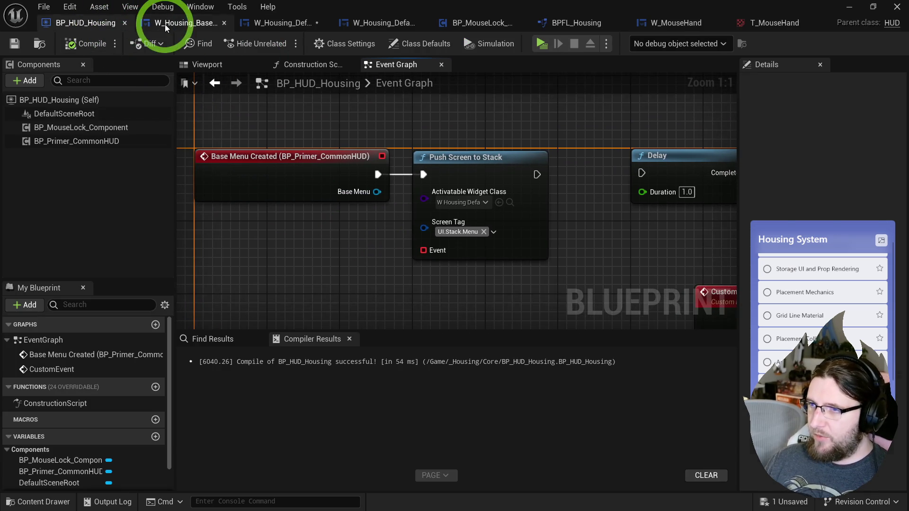
Break Init Mouse Cursor Widget's link to Create W Mouse Hand Widget, then briefly play-test the level.
left_click(164, 23)
left_click(396, 197, "alt")
left_click(83, 44)
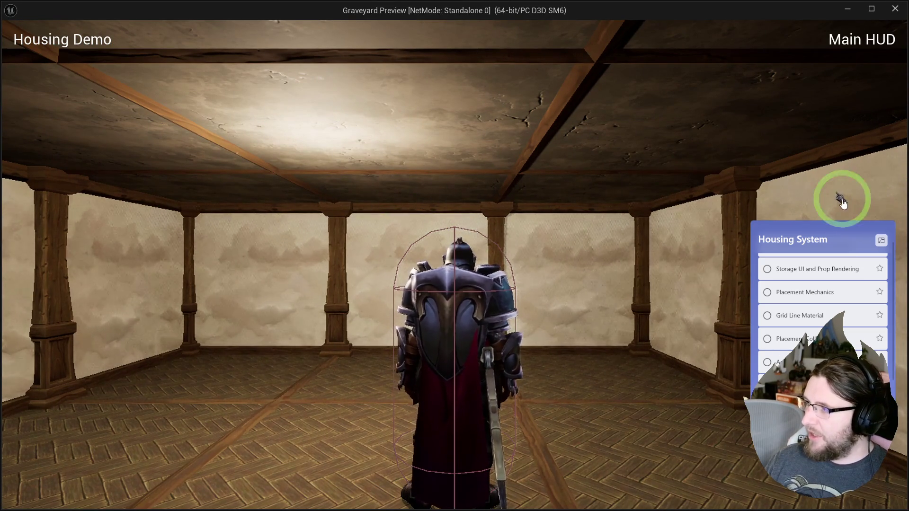
mouse_move(499, 227)
left_mouse_down()
mouse_move(895, 101)
mouse_move(894, 152)
mouse_move(10, 186)
mouse_move(7, 178)
mouse_move(584, 218)
mouse_move(10, 211)
mouse_move(893, 192)
mouse_move(10, 229)
mouse_move(698, 229)
left_mouse_up()
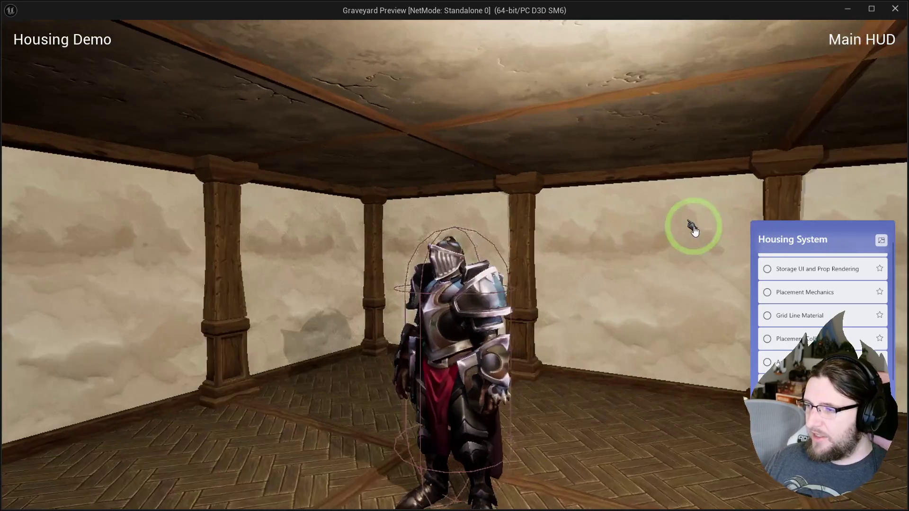
key("Escape")
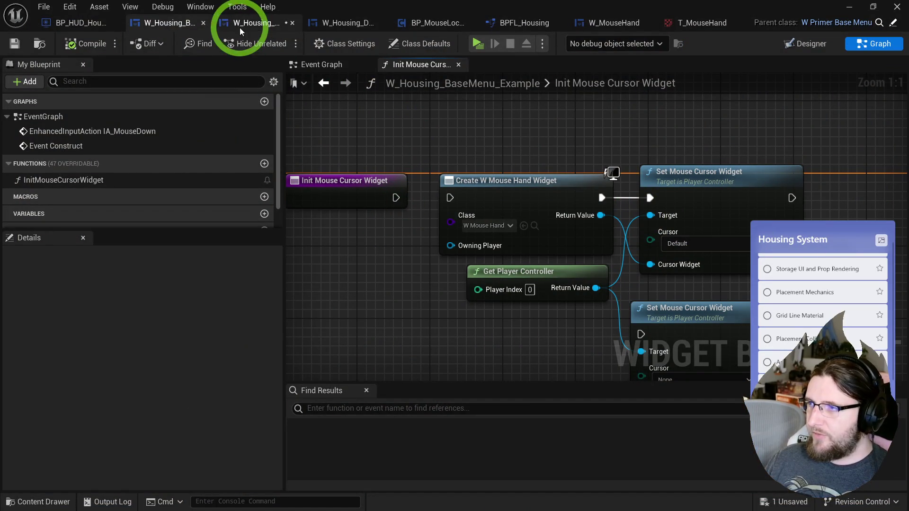
left_click(435, 22)
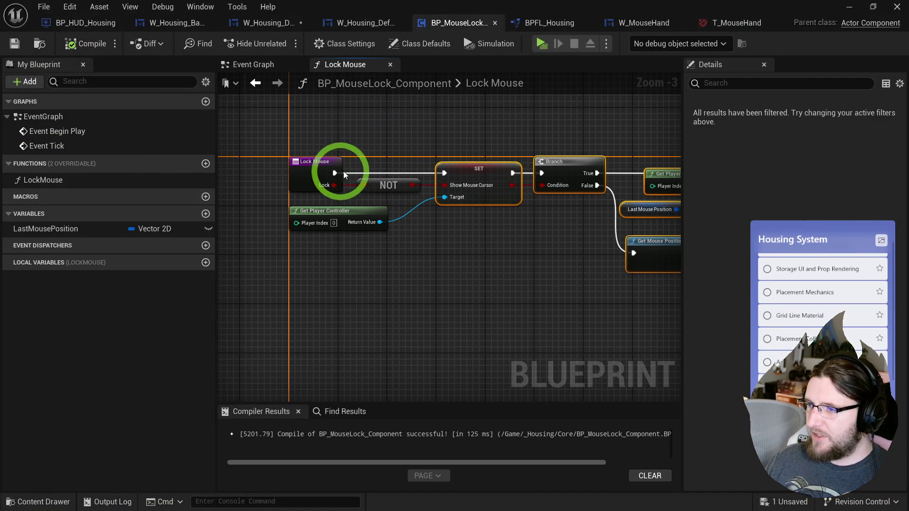
Play-test the level briefly, swinging the camera around the knight.
left_click(542, 43)
mouse_move(479, 196)
left_mouse_down()
mouse_move(10, 197)
mouse_move(892, 197)
mouse_move(622, 205)
mouse_move(294, 192)
left_mouse_up()
key("Escape")
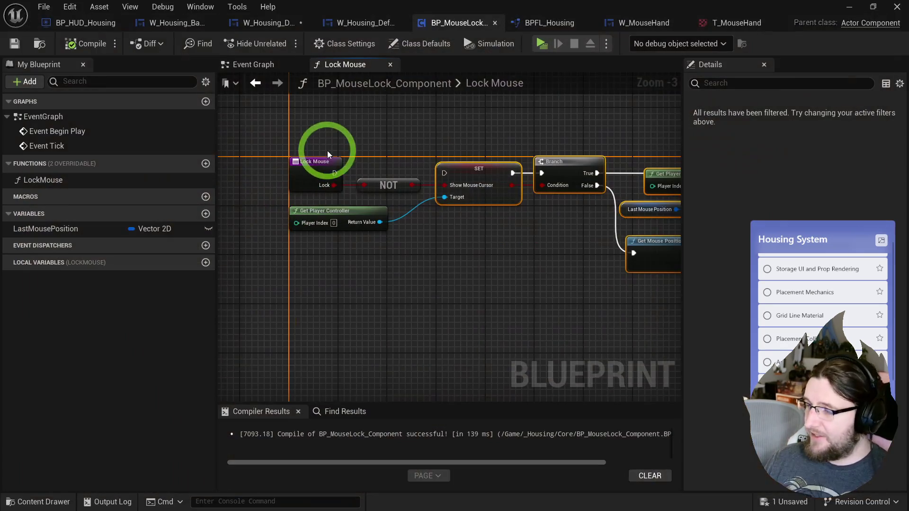
Remove the Hand entry from Project Settings > User Interface Hardware Cursors, then close the settings.
left_click(70, 6)
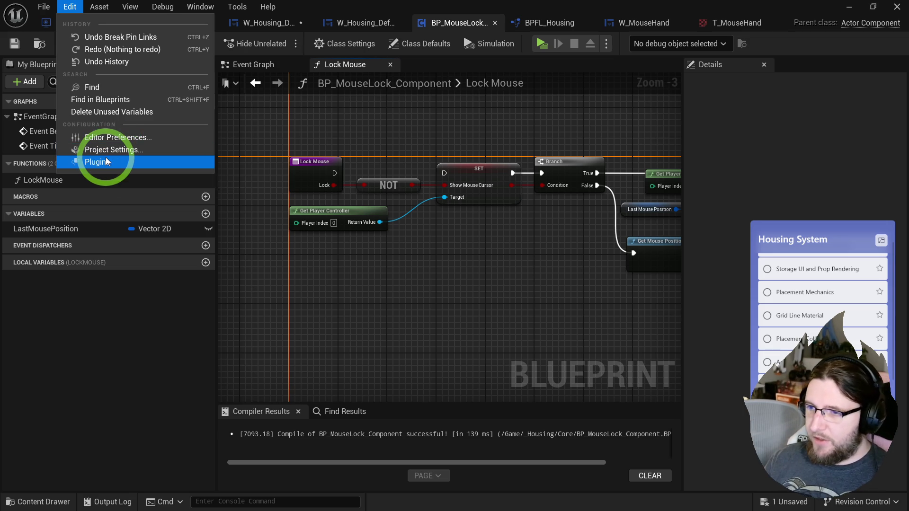
left_click(112, 150)
scroll(171, 294, "down", 15)
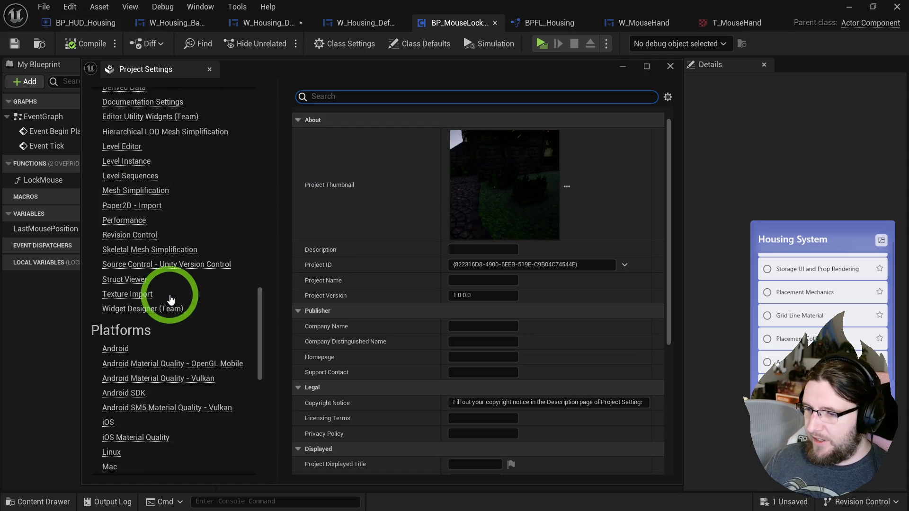
scroll(172, 291, "down", 10)
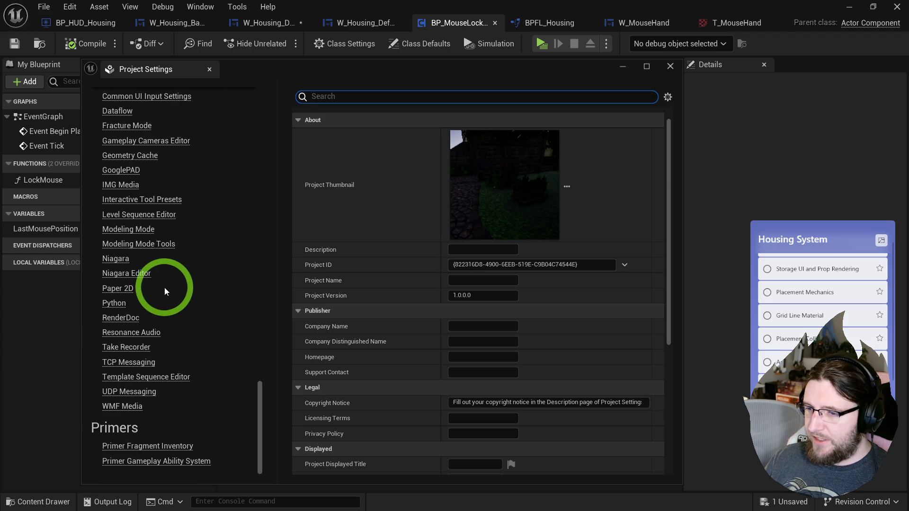
scroll(164, 291, "up", 15)
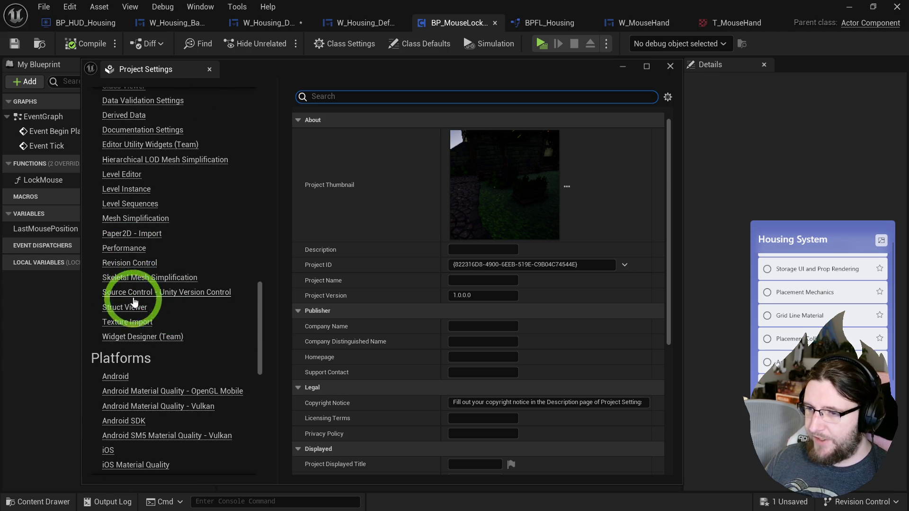
scroll(134, 313, "up", 10)
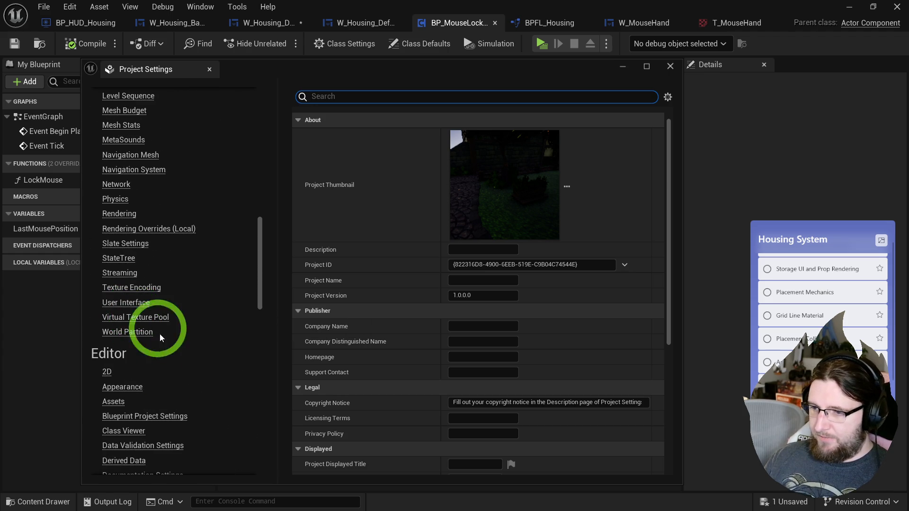
left_click(132, 303)
left_click(538, 244)
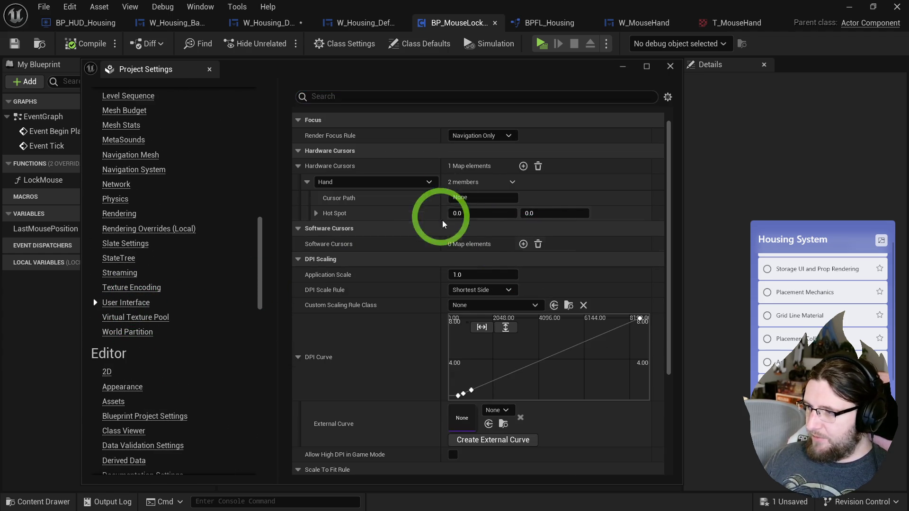
left_click(539, 166)
scroll(332, 225, "down", 1)
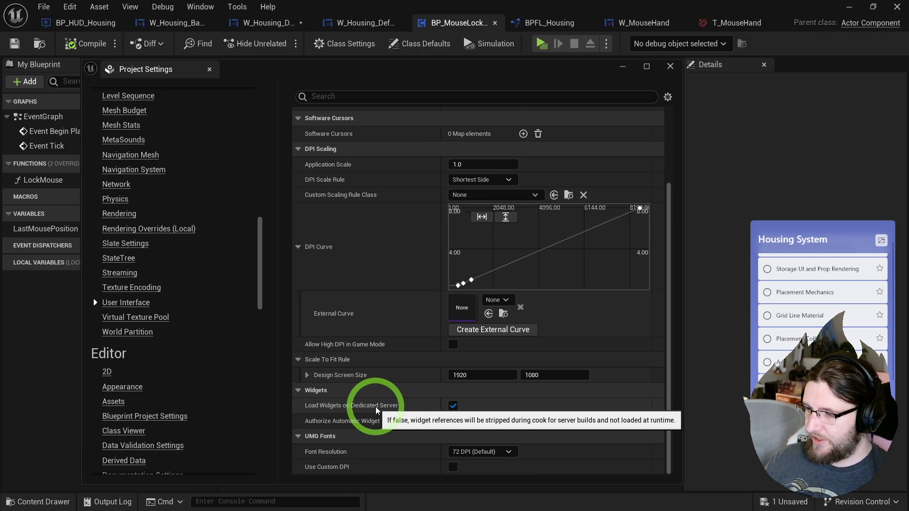
left_click(210, 69)
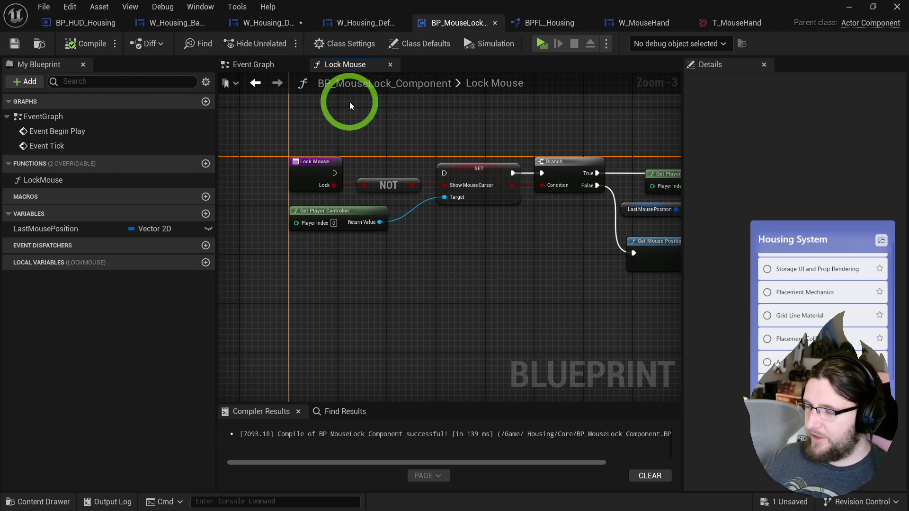
left_click(540, 44)
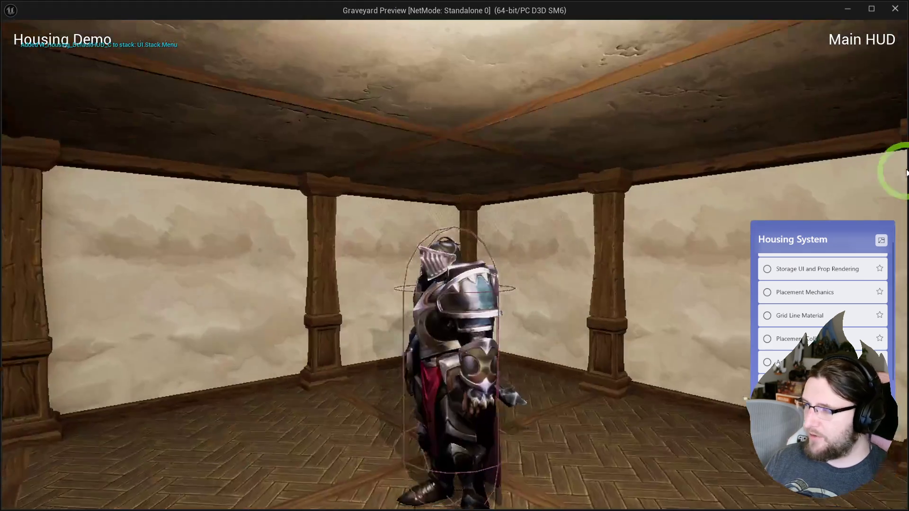
mouse_move(907, 173)
left_mouse_down()
mouse_move(852, 107)
mouse_move(902, 33)
mouse_move(284, 474)
mouse_move(198, 476)
mouse_move(7, 447)
mouse_move(14, 19)
mouse_move(895, 165)
mouse_move(907, 23)
mouse_move(879, 426)
mouse_move(836, 478)
mouse_move(303, 197)
mouse_move(228, 207)
mouse_move(450, 217)
mouse_move(13, 209)
mouse_move(893, 203)
mouse_move(10, 203)
mouse_move(65, 36)
mouse_move(906, 472)
mouse_move(788, 67)
mouse_move(6, 284)
mouse_move(902, 294)
mouse_move(220, 229)
mouse_move(458, 228)
mouse_move(895, 203)
mouse_move(895, 166)
mouse_move(4, 115)
mouse_move(8, 308)
mouse_move(8, 219)
mouse_move(624, 209)
left_mouse_up()
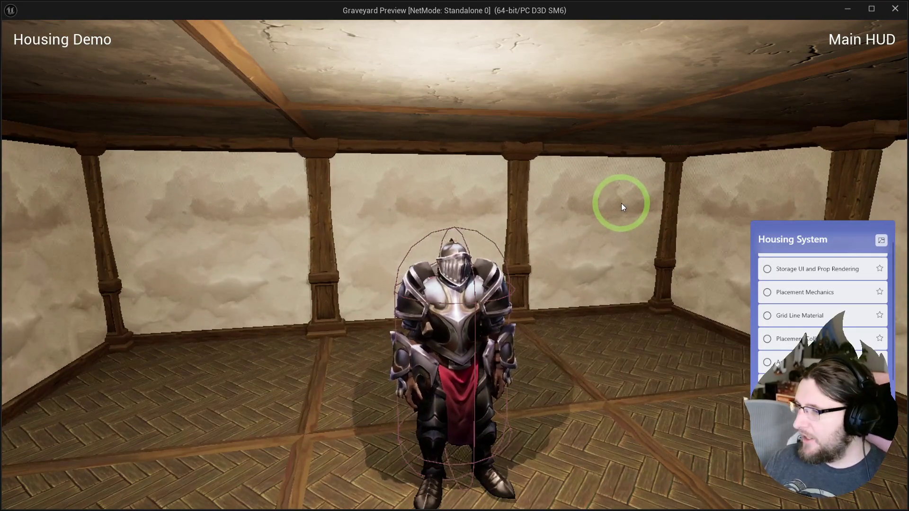
mouse_move(542, 206)
left_mouse_down()
mouse_move(583, 198)
mouse_move(625, 213)
mouse_move(10, 223)
mouse_move(320, 207)
mouse_move(602, 219)
mouse_move(10, 213)
mouse_move(157, 217)
mouse_move(5, 223)
mouse_move(5, 233)
mouse_move(160, 221)
left_mouse_up()
key("Escape")
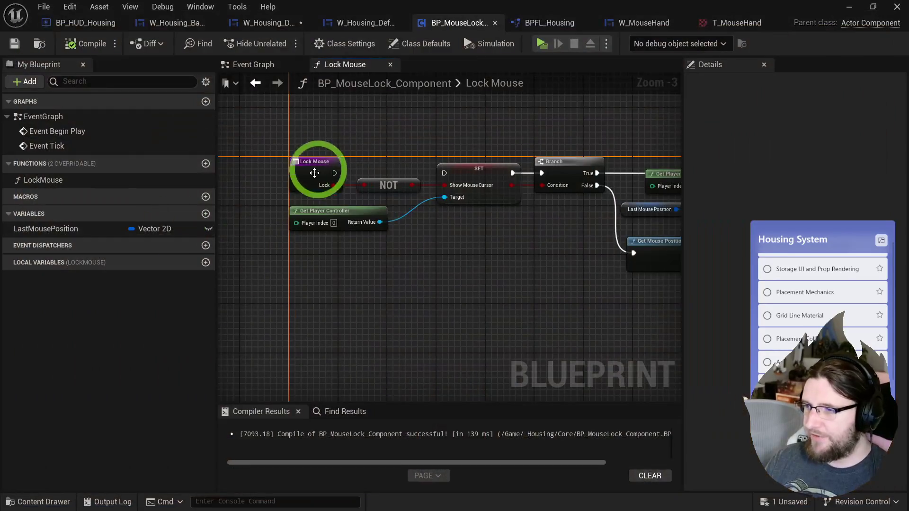
In BP_HUD_Housing, move Push Screen to Stack right to make room after Base Menu Created.
left_click(99, 22)
mouse_move(374, 151)
left_mouse_down()
mouse_move(421, 126)
mouse_move(293, 150)
mouse_move(292, 170)
mouse_move(455, 189)
mouse_move(523, 209)
left_mouse_up()
left_click(385, 209)
scroll(334, 177, "down", 4)
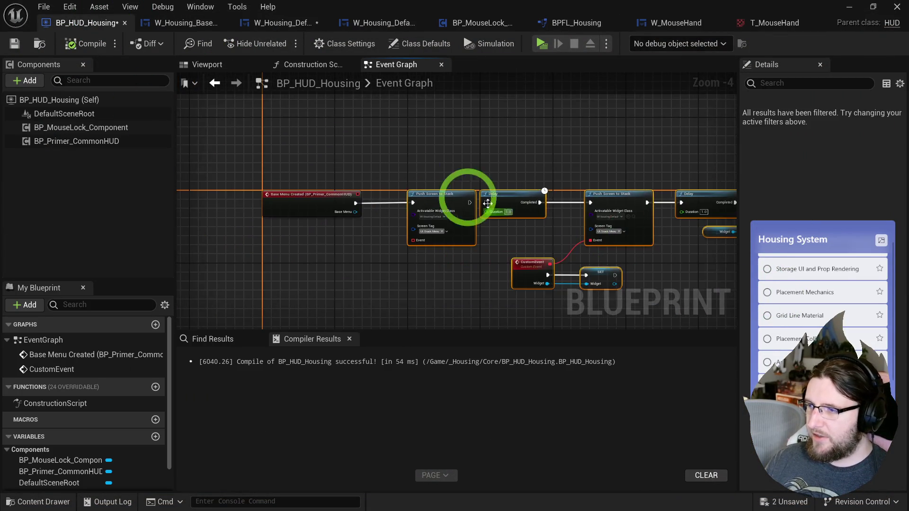
scroll(524, 208, "up", 4)
left_click_drag(406, 203, 600, 212)
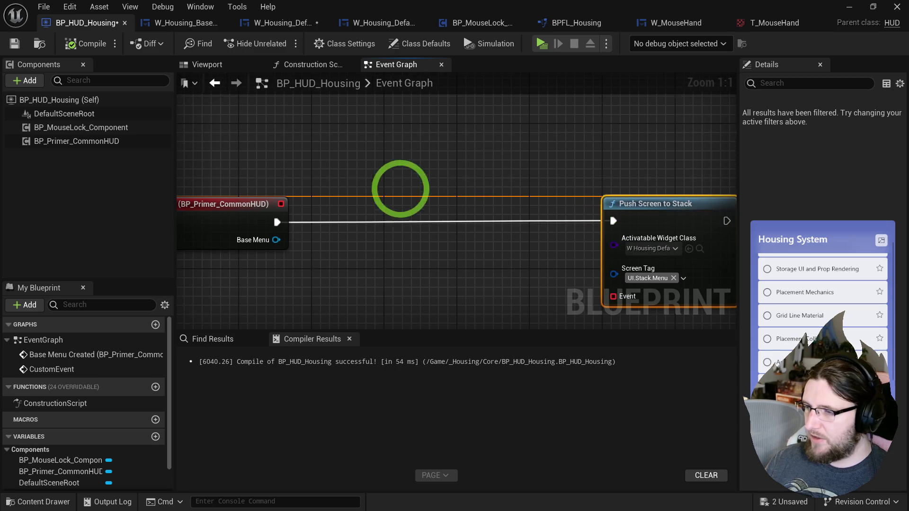
left_click_drag(426, 183, 493, 180)
left_click_drag(299, 168, 750, 283)
mouse_move(405, 227)
left_mouse_down()
mouse_move(398, 232)
mouse_move(447, 218)
left_mouse_up()
mouse_move(349, 309)
left_mouse_down()
mouse_move(414, 226)
mouse_move(394, 241)
mouse_move(747, 290)
left_mouse_up()
Add Get Player Controller feeding Set Input Mode Game And UI, wired into Push Screen to Stack.
right_click(345, 248)
type("get player")
key("Up")
key("Return")
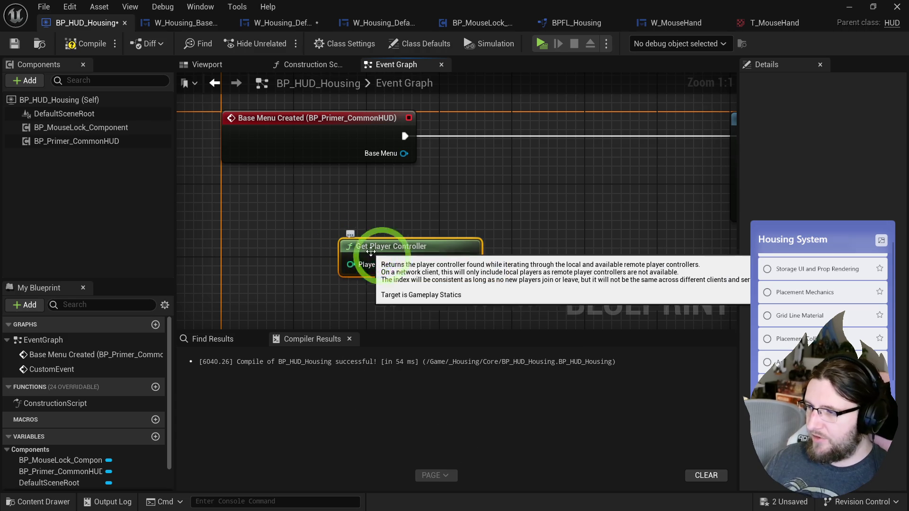
left_click_drag(469, 263, 493, 262)
type("set input game")
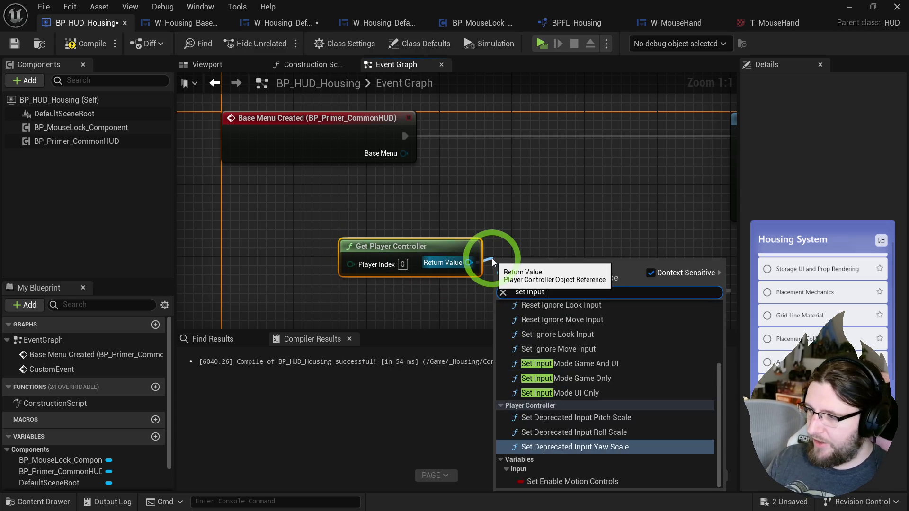
key("Up")
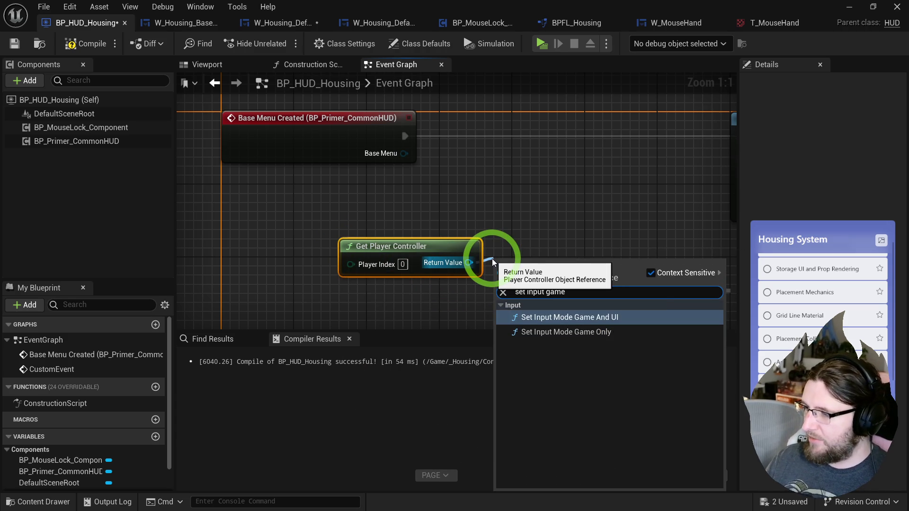
key("Return")
mouse_move(518, 258)
left_mouse_down()
mouse_move(562, 110)
mouse_move(527, 122)
left_mouse_up()
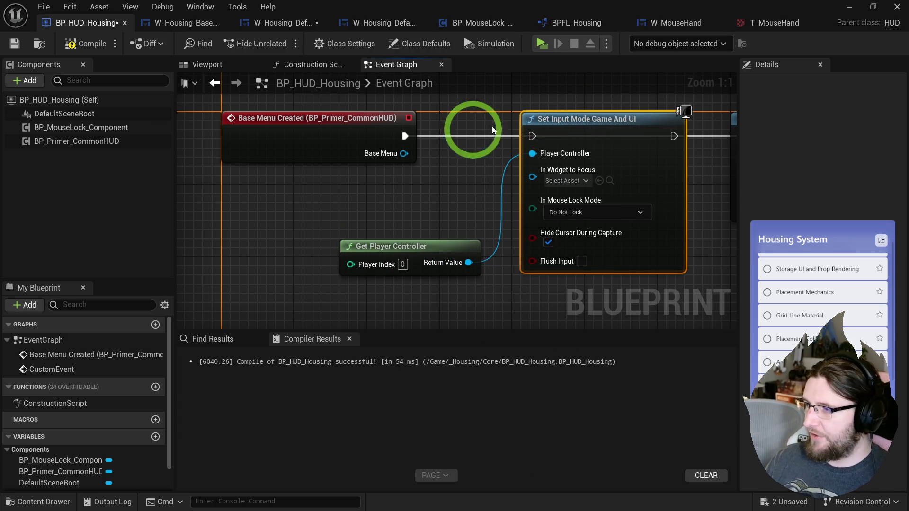
left_click_drag(528, 156, 595, 156)
Uncheck Hide Cursor During Capture, compile BP_HUD_Housing and launch the game.
left_click(436, 234)
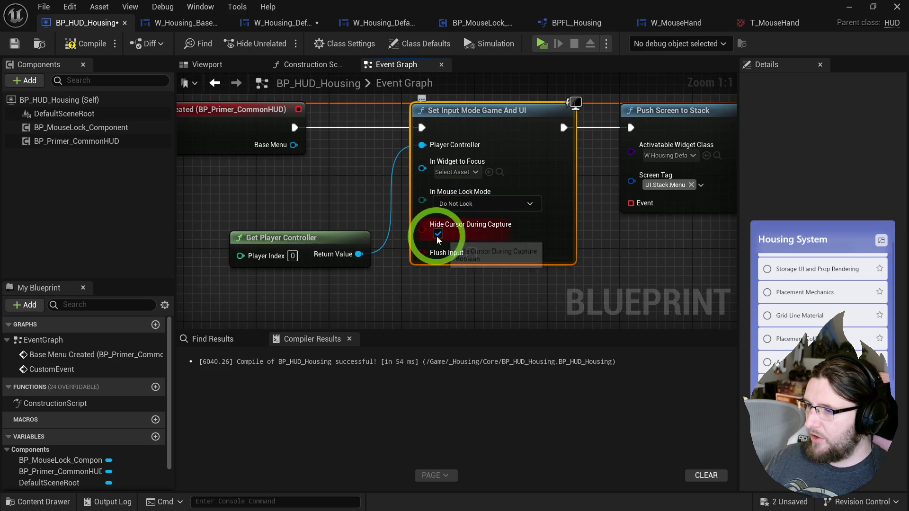
left_click(86, 44)
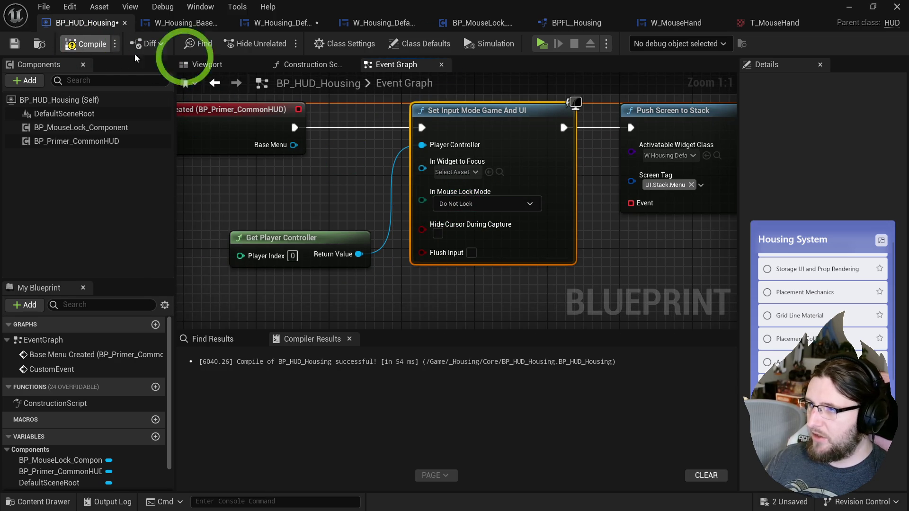
left_click(541, 43)
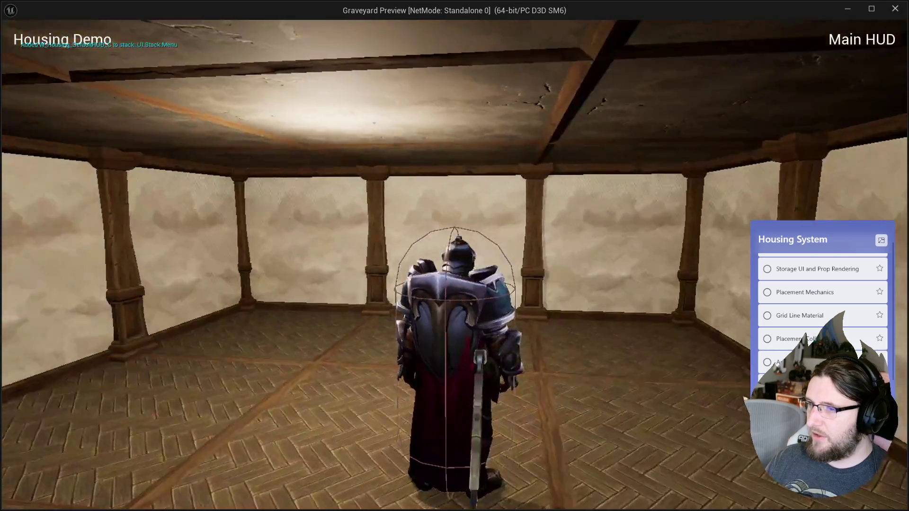
Orbit the camera around the knight to test the cursor, then close the game preview.
mouse_move(617, 224)
left_mouse_down()
mouse_move(894, 173)
mouse_move(617, 223)
mouse_move(895, 172)
mouse_move(899, 203)
mouse_move(892, 182)
mouse_move(615, 223)
mouse_move(895, 189)
mouse_move(331, 192)
left_mouse_up()
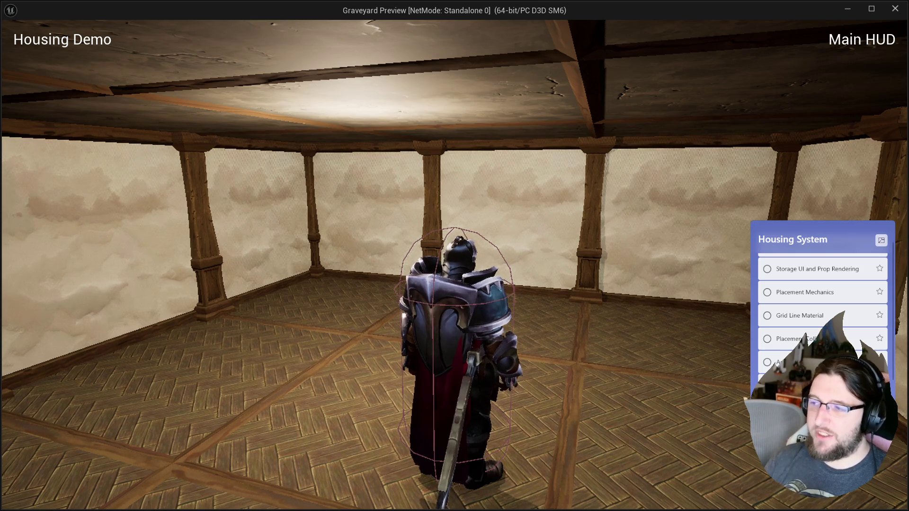
mouse_move(561, 374)
left_mouse_down()
mouse_move(180, 369)
mouse_move(52, 351)
mouse_move(1, 332)
mouse_move(148, 304)
left_mouse_up()
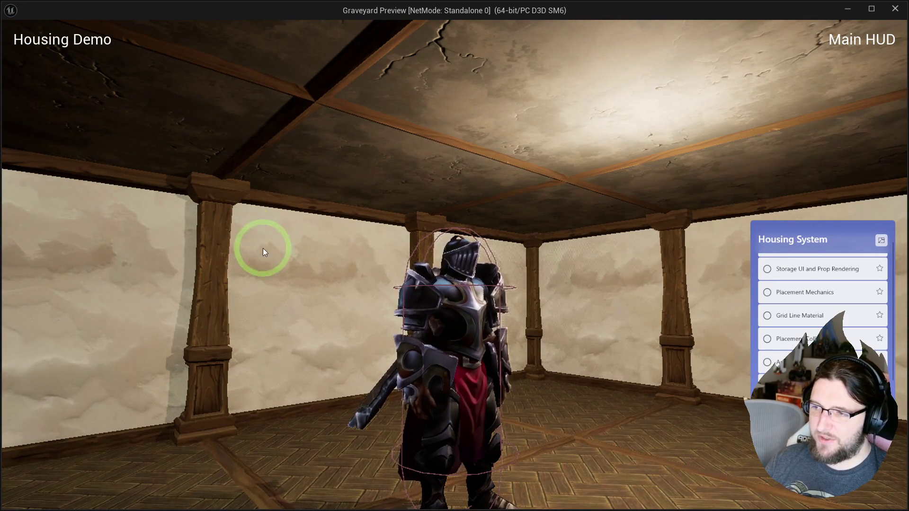
left_click(130, 250)
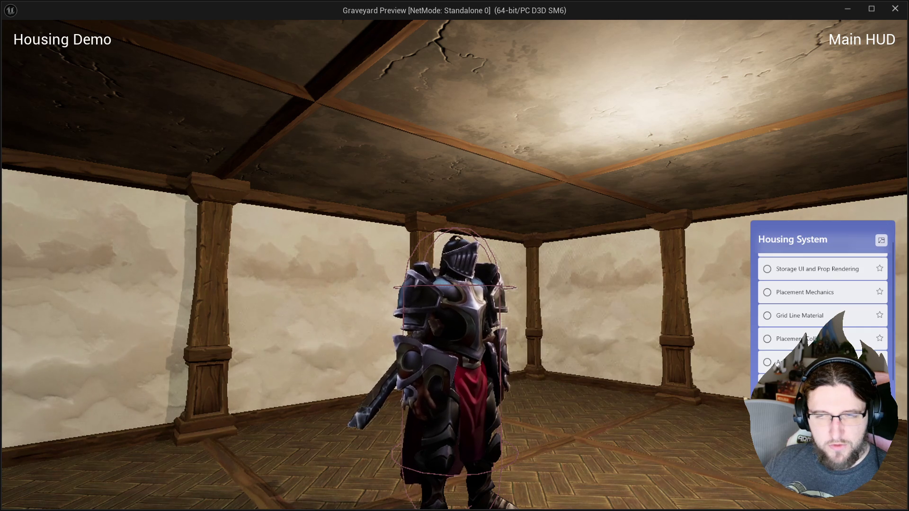
key("Escape")
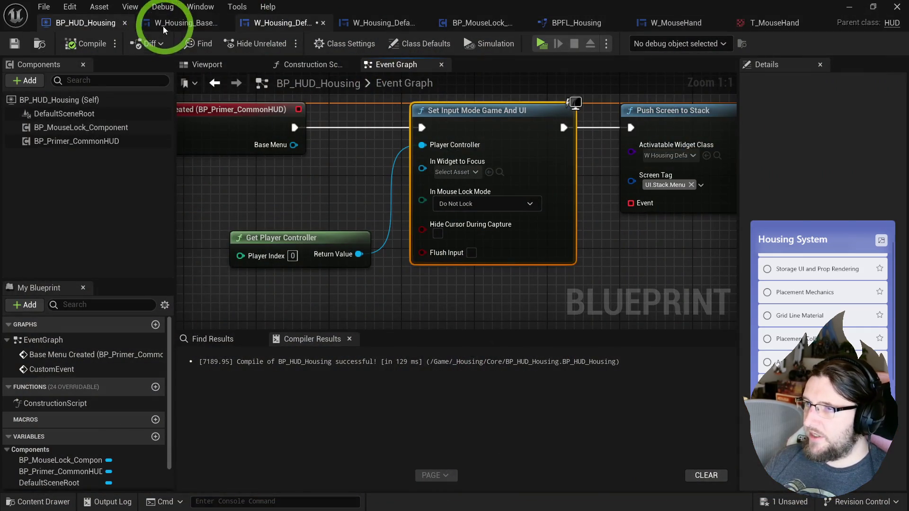
Open W_Housing_DefaultHUD's Get Desired Input Config graph, then compile and save the widget.
left_click(158, 29)
left_click(246, 22)
left_click(458, 262)
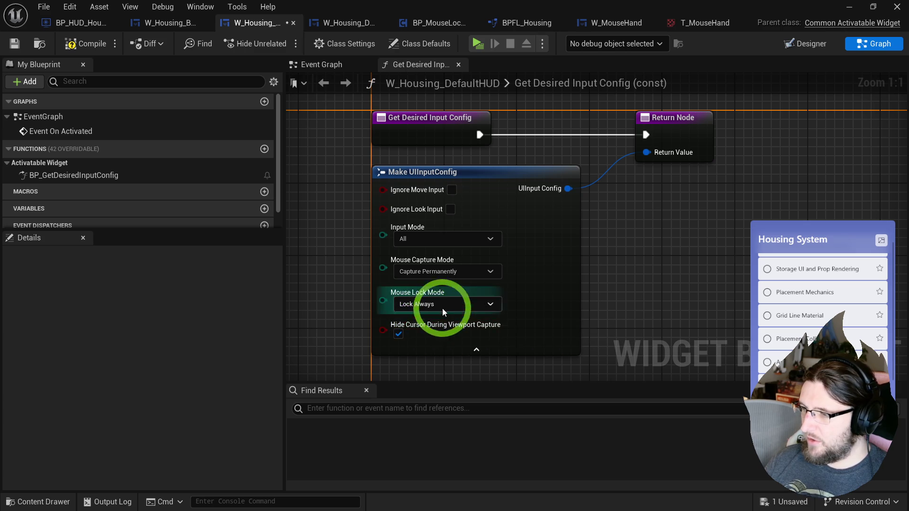
left_click(82, 43)
key("ctrl+s")
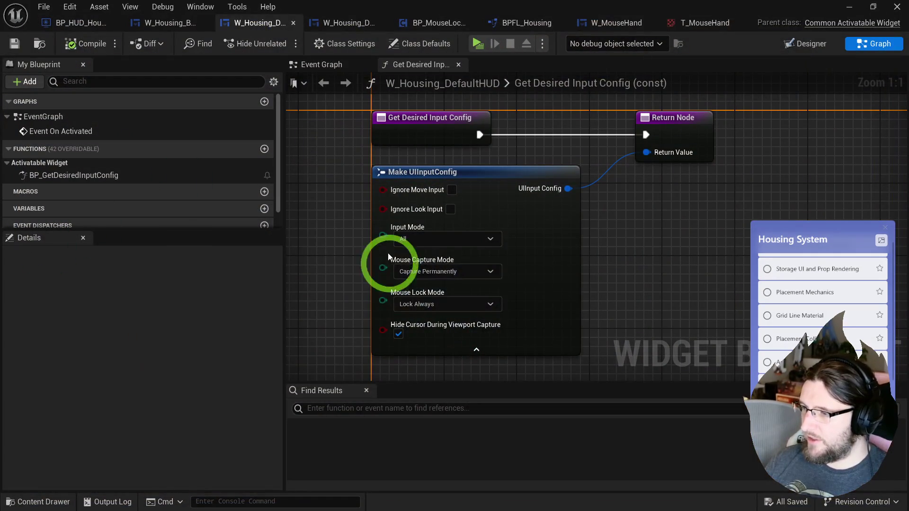
Set Mouse Capture Mode to No Capture and play-test the game.
left_click(447, 272)
left_click(416, 284)
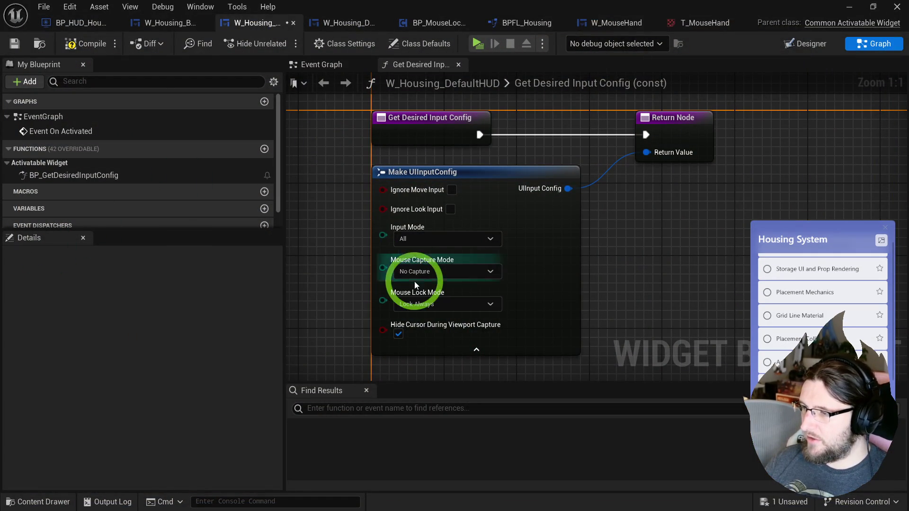
left_click(478, 44)
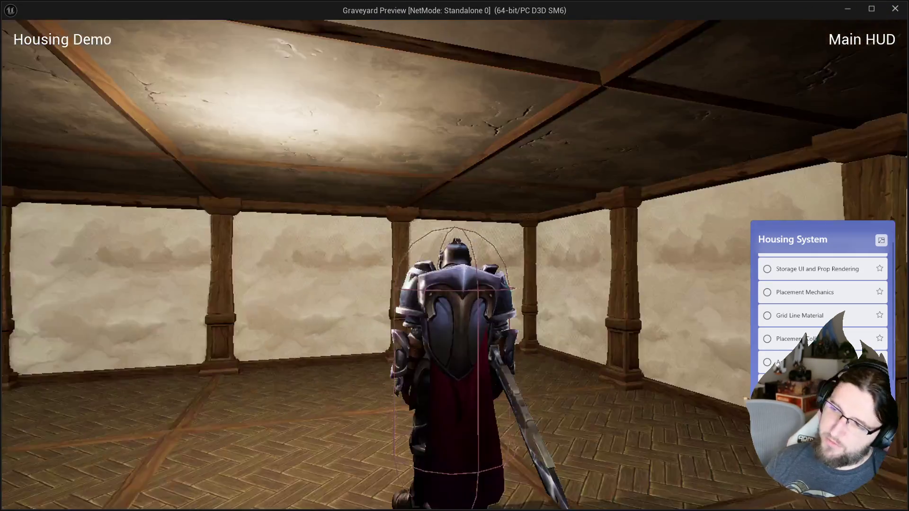
left_click(797, 100)
mouse_move(797, 99)
left_mouse_down()
mouse_move(596, 135)
mouse_move(184, 141)
mouse_move(50, 128)
mouse_move(1, 137)
mouse_move(331, 164)
mouse_move(899, 138)
mouse_move(590, 142)
mouse_move(445, 165)
left_mouse_up()
key("Escape")
Set Mouse Lock Mode to Do Not Lock, recompile, and play-test again.
left_click(417, 304)
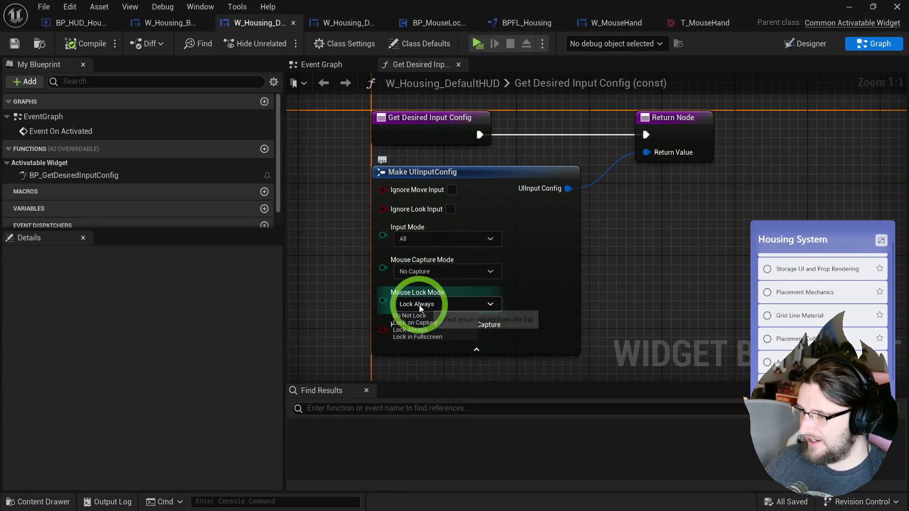
left_click(420, 318)
left_click(86, 43)
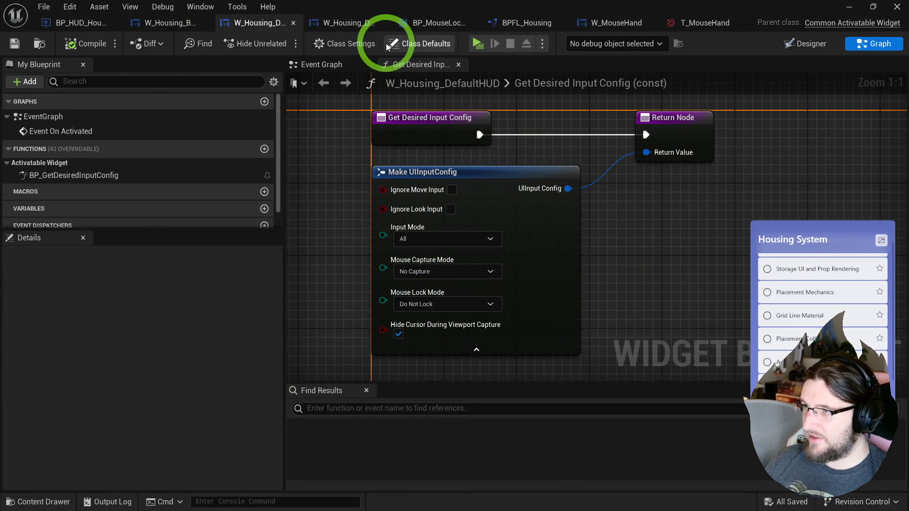
left_click(476, 44)
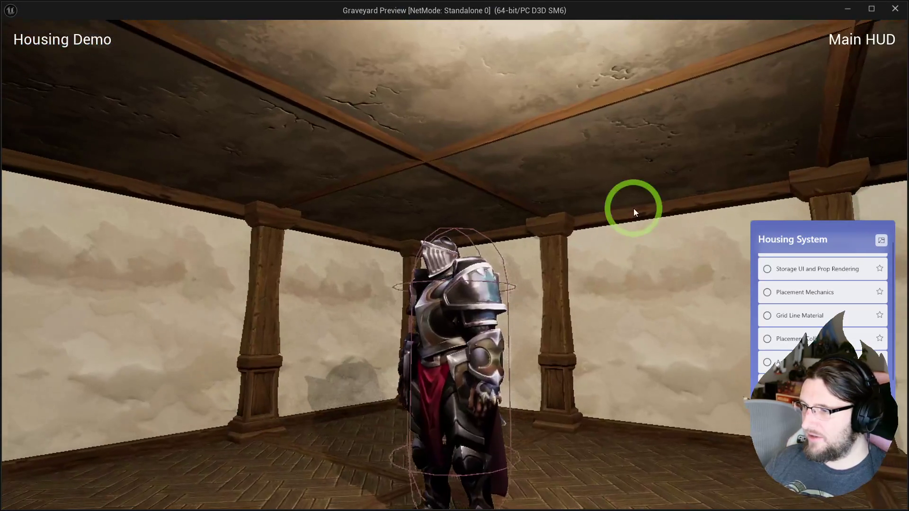
key("Escape")
Restore Capture Permanently and Lock Always in the input config, then compile and save.
left_click(445, 271)
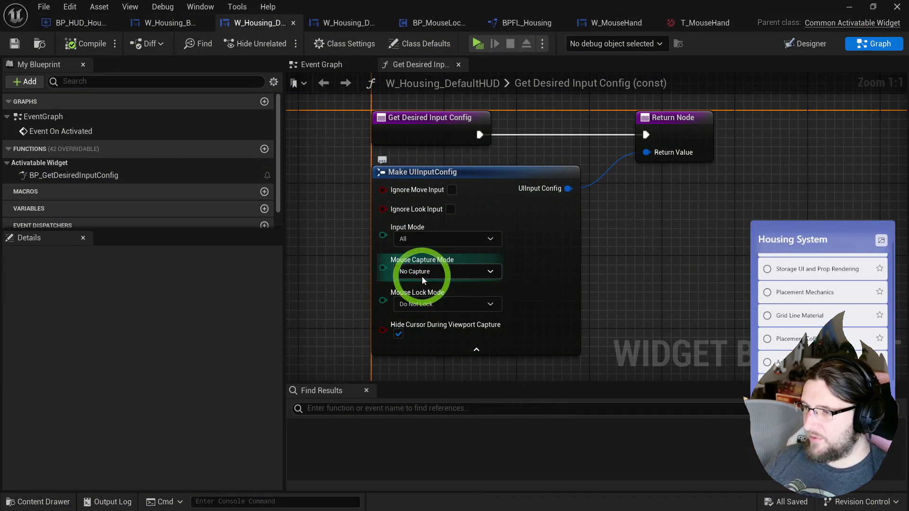
left_click(397, 290)
left_click(426, 304)
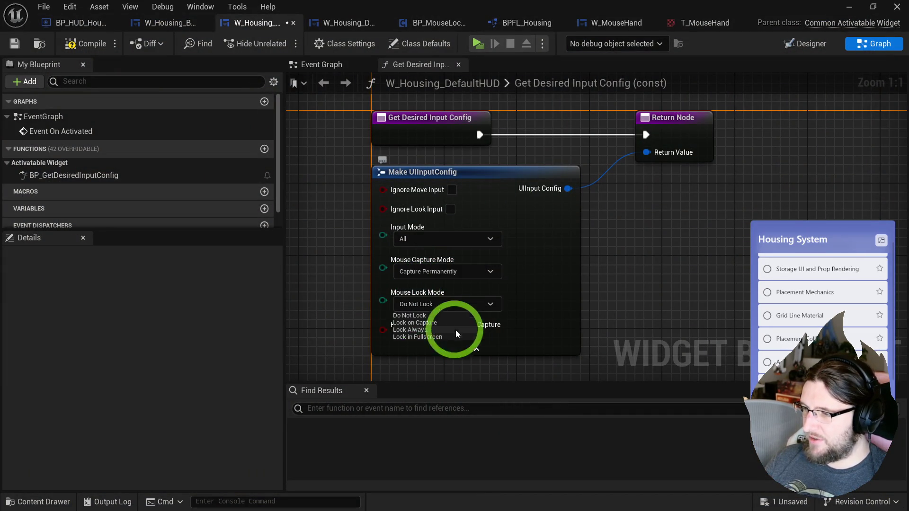
left_click(429, 323)
left_click(426, 304)
left_click(416, 330)
left_click(86, 44)
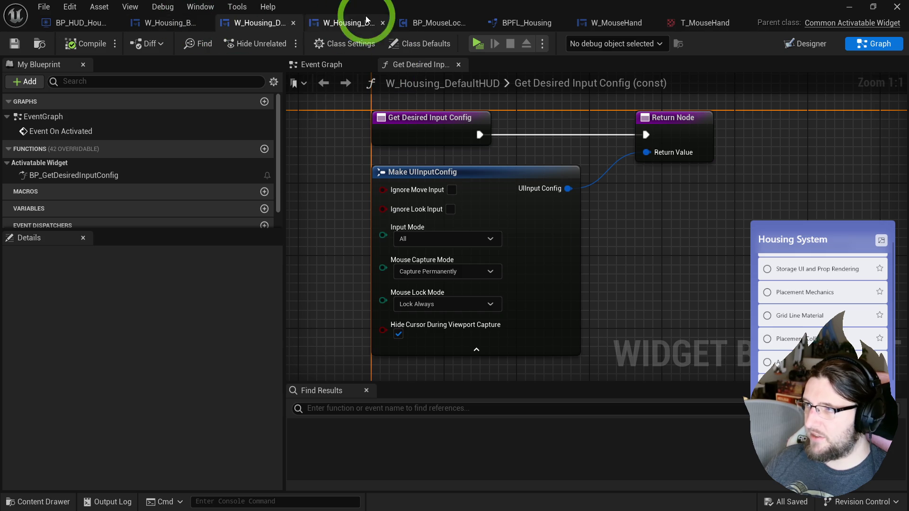
Close the duplicate DefaultHUD designer tab and return to the BP_MouseLock_Component Lock Mouse graph.
left_click(611, 24)
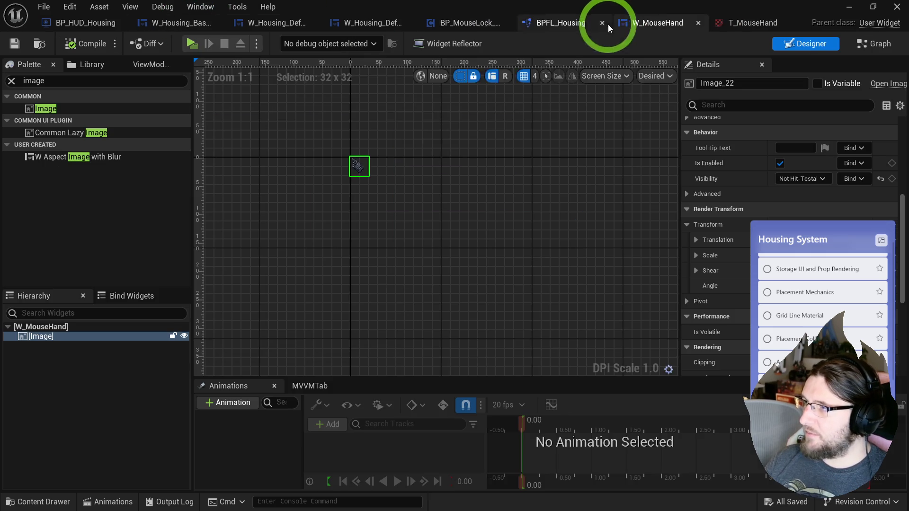
left_click(186, 23)
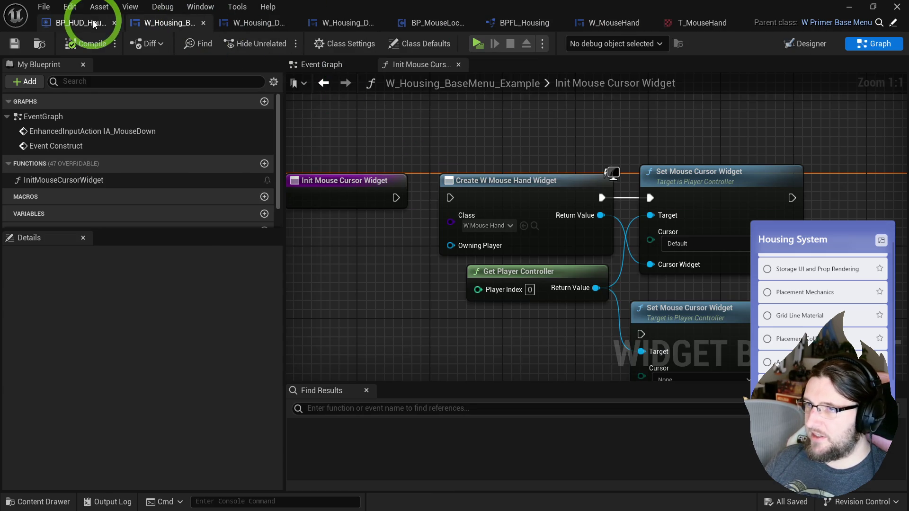
left_click(98, 24)
left_click(362, 25)
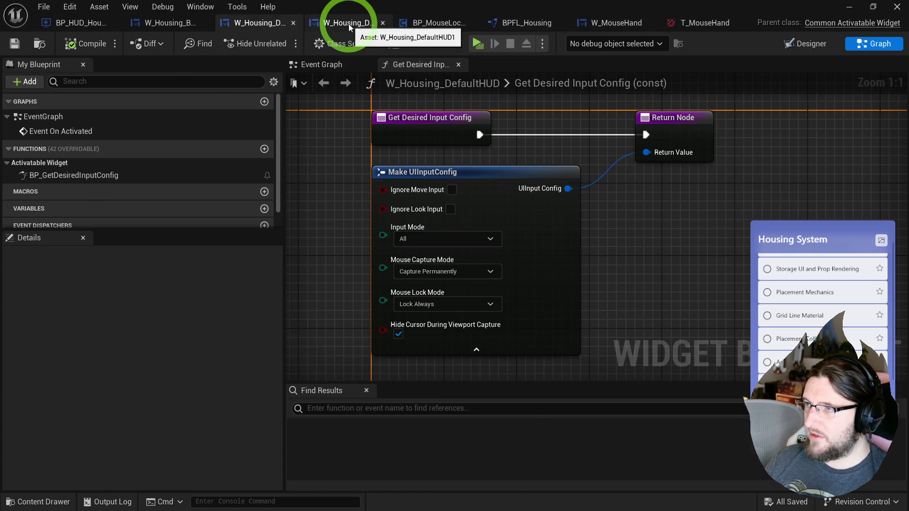
left_click(343, 24)
left_click(382, 23)
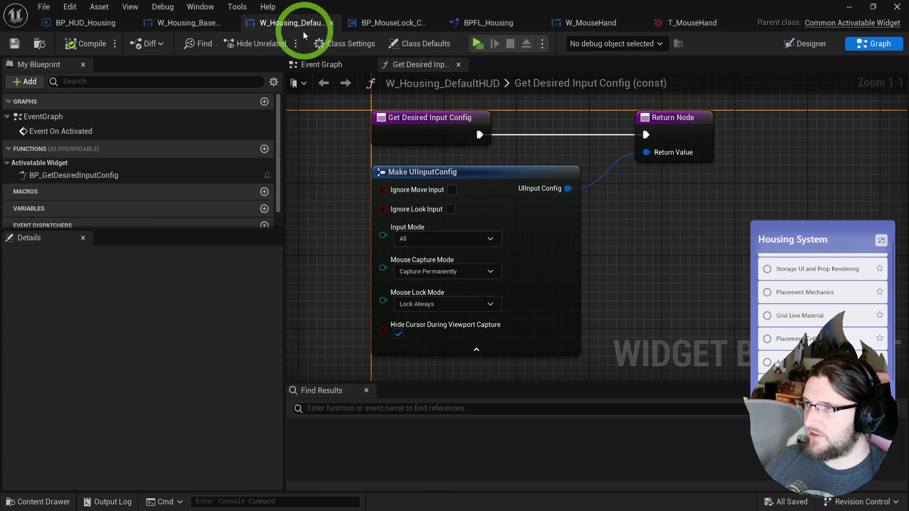
left_click(382, 25)
Wire Lock Mouse's execution into the SET node.
mouse_move(335, 173)
left_mouse_down()
mouse_move(345, 166)
mouse_move(445, 174)
left_mouse_up()
right_click(330, 229)
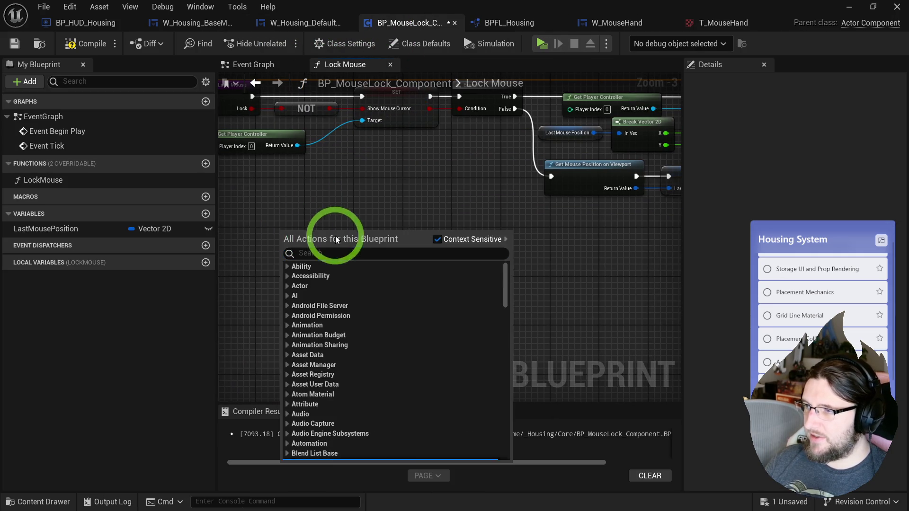
left_click(338, 192)
Search for a tick event node, undoing an accidental Set Timer for Next Tick by Event node.
right_click(292, 264)
type("even tiick")
key("ctrl+a")
type("tick next")
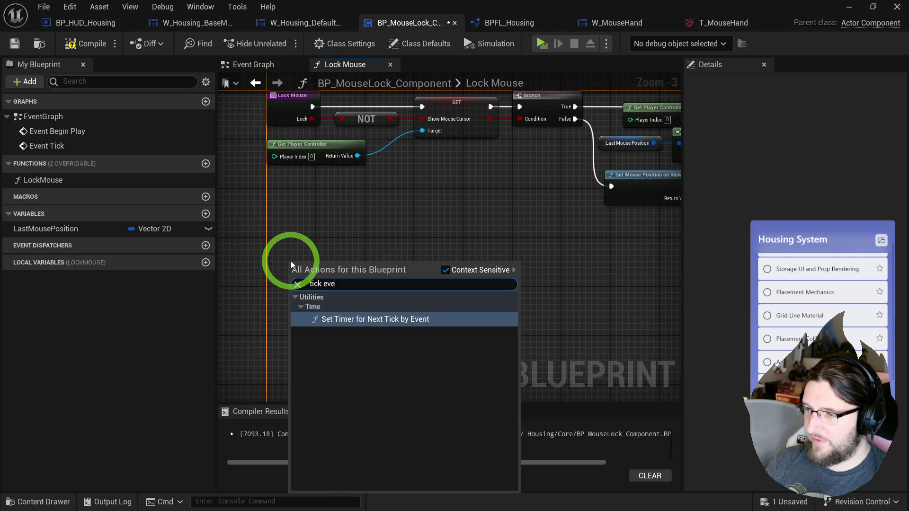
key("Return")
key("ctrl+z")
right_click(281, 285)
type("event tick")
key("Escape")
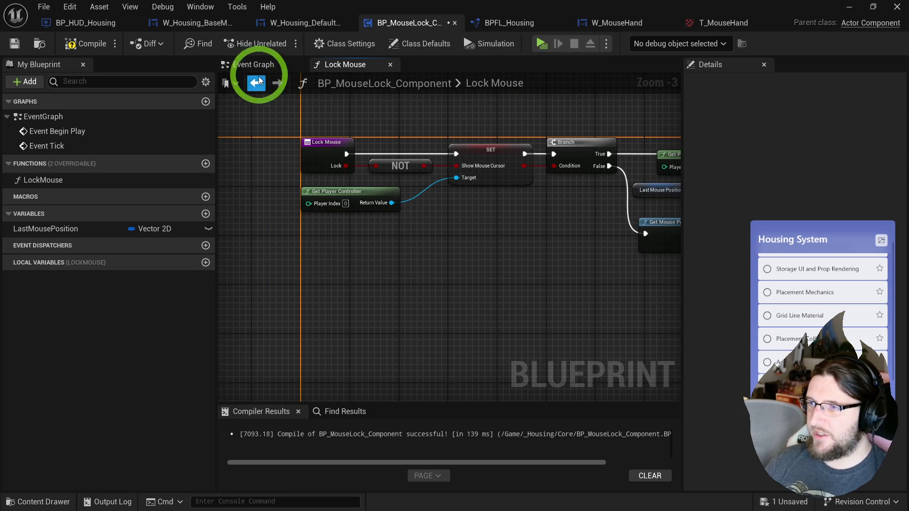
In the Event Graph, delete Event Begin Play and move Event Tick up.
left_click(255, 64)
mouse_move(381, 245)
left_mouse_down()
mouse_move(284, 168)
mouse_move(538, 126)
left_mouse_up()
key("Delete")
left_click_drag(391, 305, 395, 205)
left_click(520, 169)
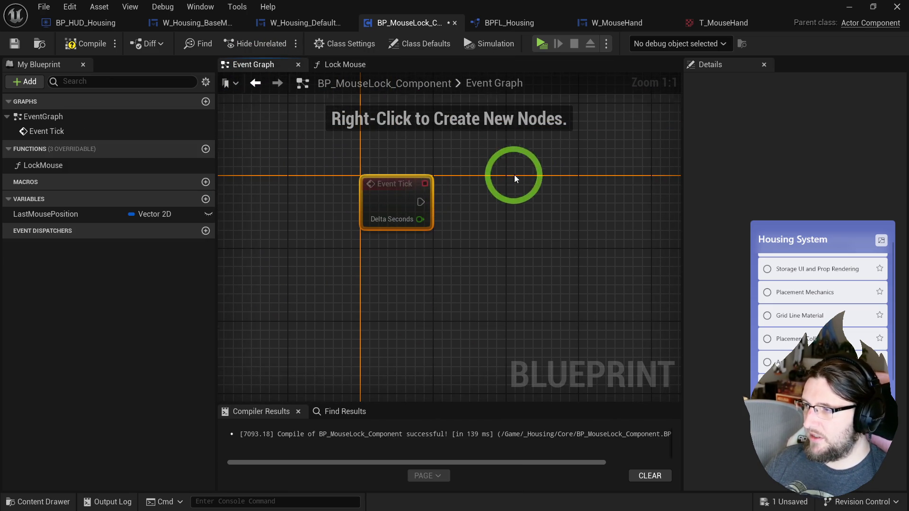
Add a Branch node driven by Event Tick's execution.
left_click(232, 200)
left_click(449, 189)
left_click_drag(364, 214, 461, 212)
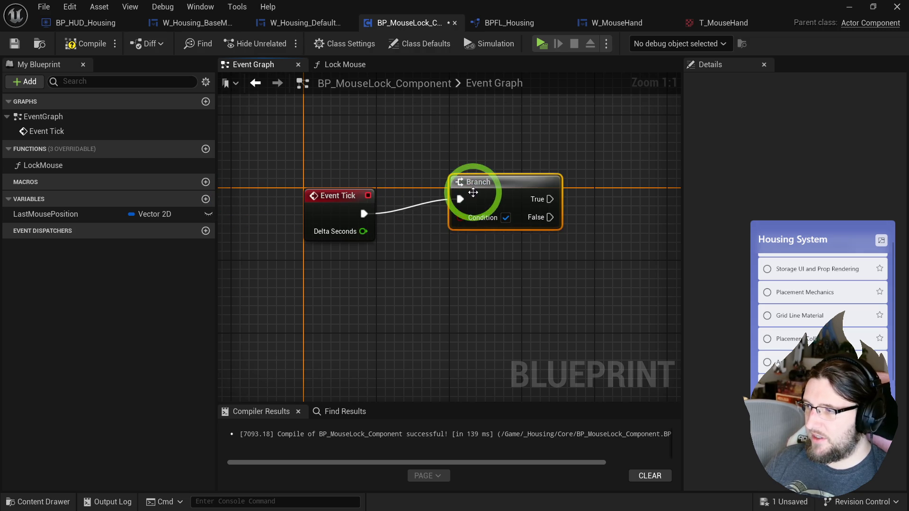
right_click(372, 265)
type("get")
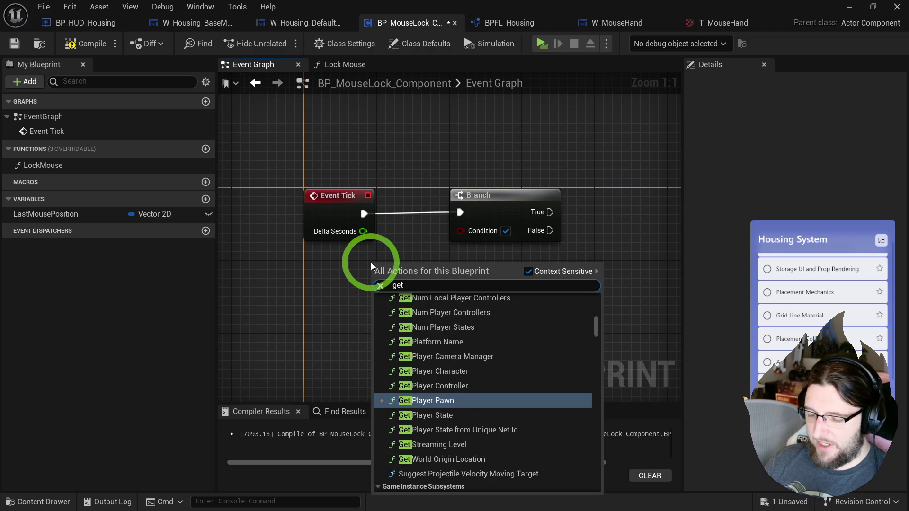
Promote Lock Mouse's Lock input to a Boolean variable named Locked and wire its SET node in.
left_click(345, 65)
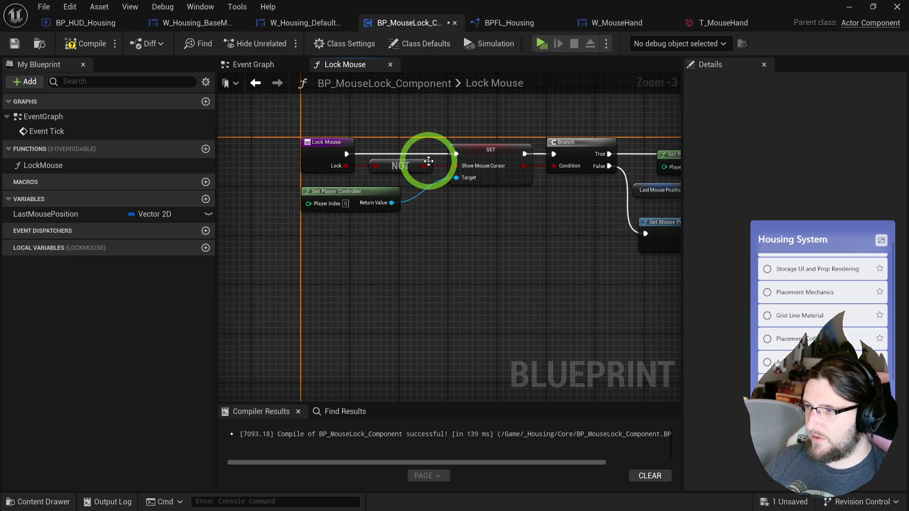
left_click_drag(345, 101, 375, 213)
scroll(365, 162, "up", 4)
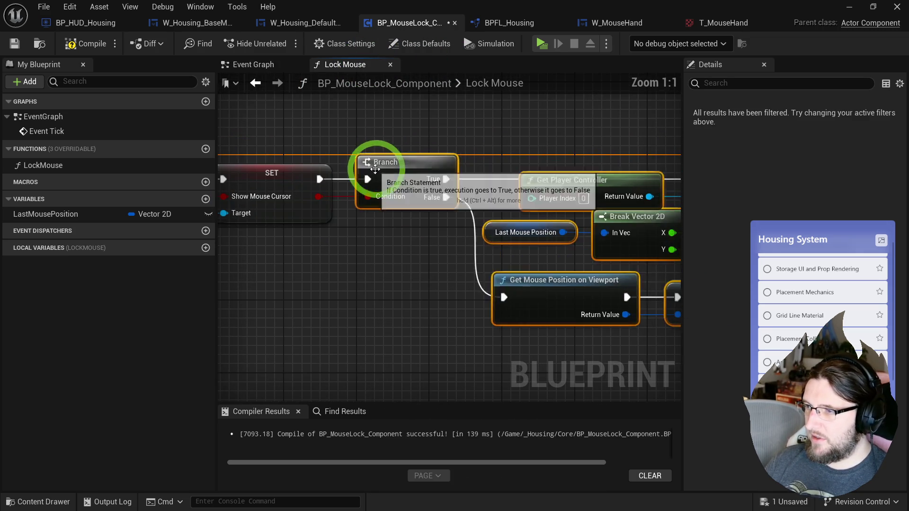
right_click(331, 198)
mouse_move(362, 163)
left_mouse_down()
mouse_move(290, 186)
mouse_move(341, 162)
mouse_move(495, 193)
mouse_move(603, 183)
left_mouse_up()
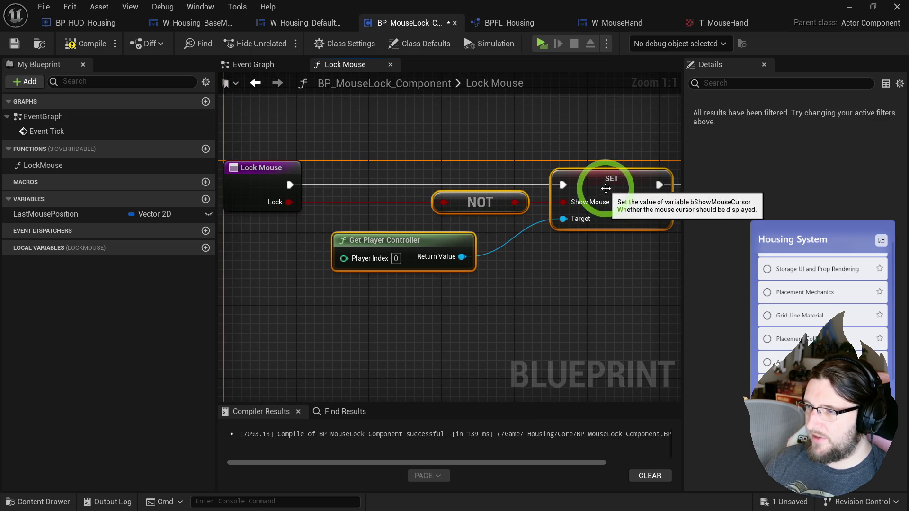
right_click(290, 205)
left_click(305, 290)
type("Locked")
key("Return")
mouse_move(290, 185)
left_mouse_down()
mouse_move(460, 176)
mouse_move(361, 183)
mouse_move(560, 184)
left_mouse_up()
left_click(349, 128)
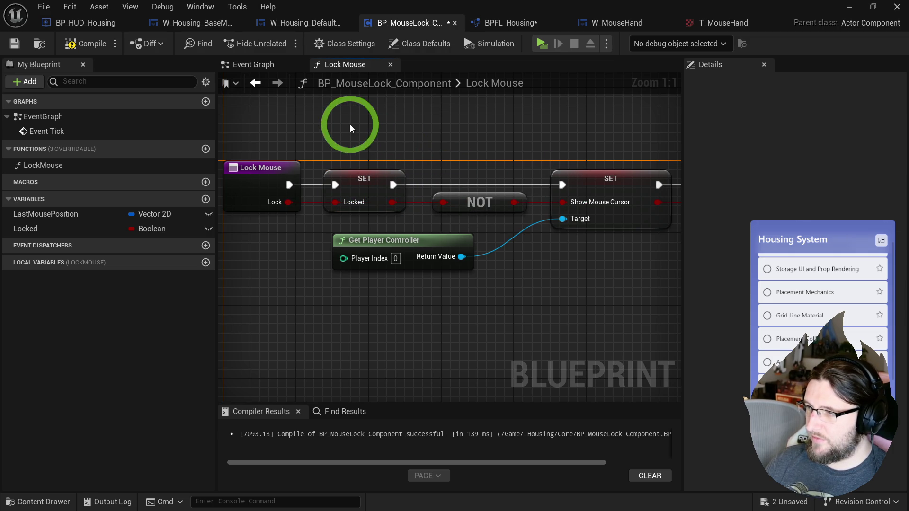
Connect a Locked getter to the Branch Condition below Event Tick.
left_click(263, 65)
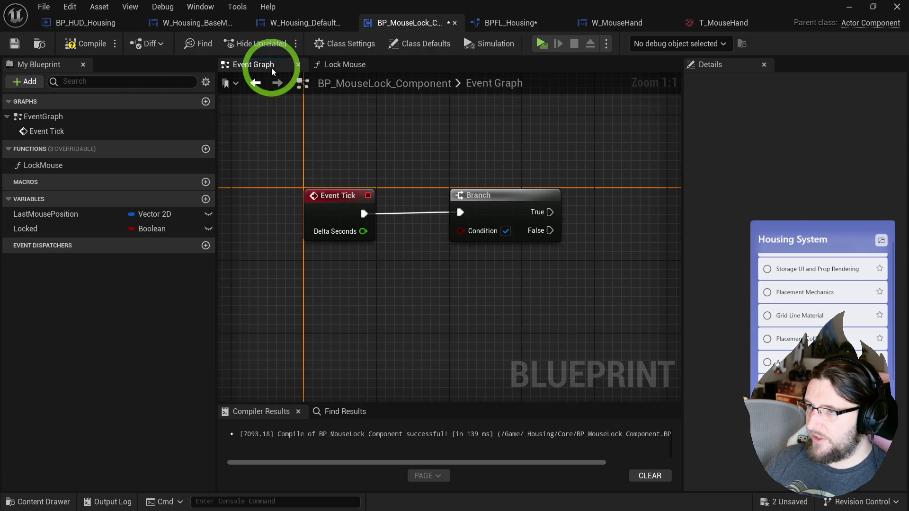
left_click_drag(410, 266, 354, 255)
left_click(145, 229)
left_click_drag(49, 234, 409, 224)
left_click_drag(350, 220, 348, 251)
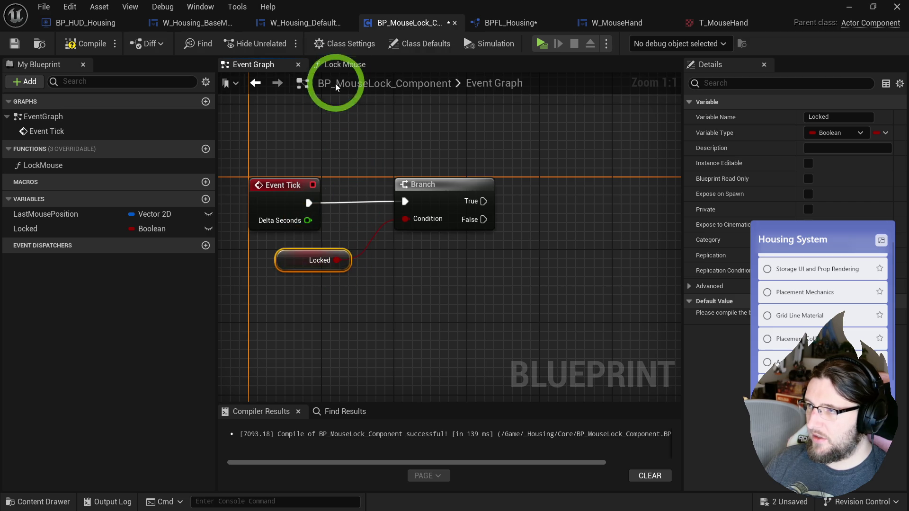
Copy Lock Mouse's mouse-reset nodes into the Event Graph and wire Branch True into Set Mouse Position.
left_click(345, 65)
left_click(517, 334)
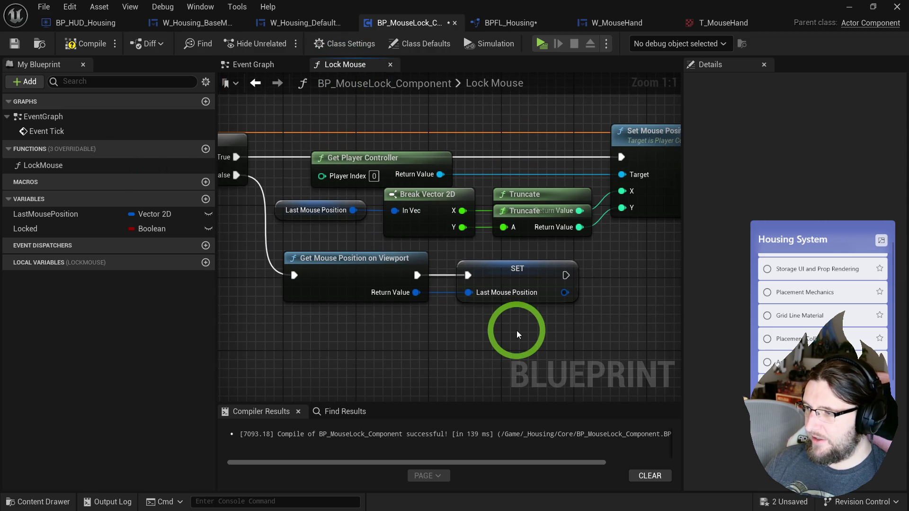
left_click_drag(305, 169, 583, 243)
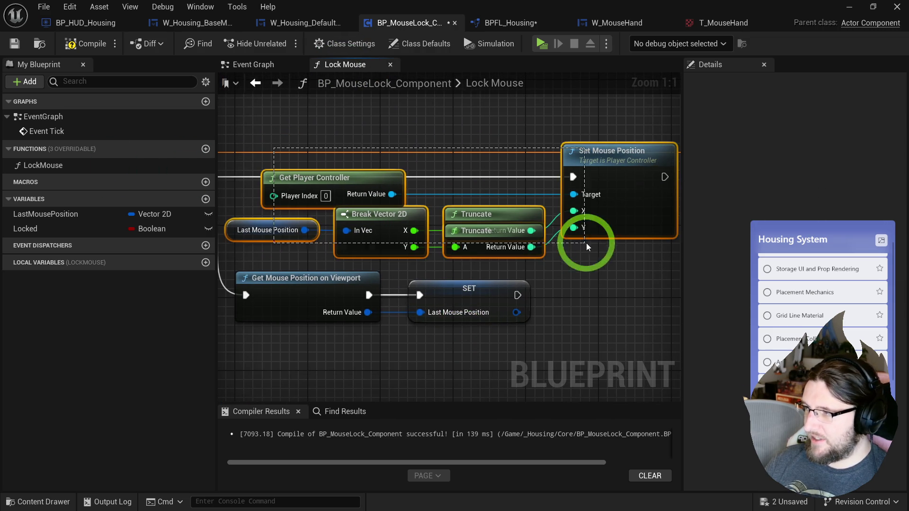
left_click(556, 206)
key("ctrl+c")
left_click(254, 65)
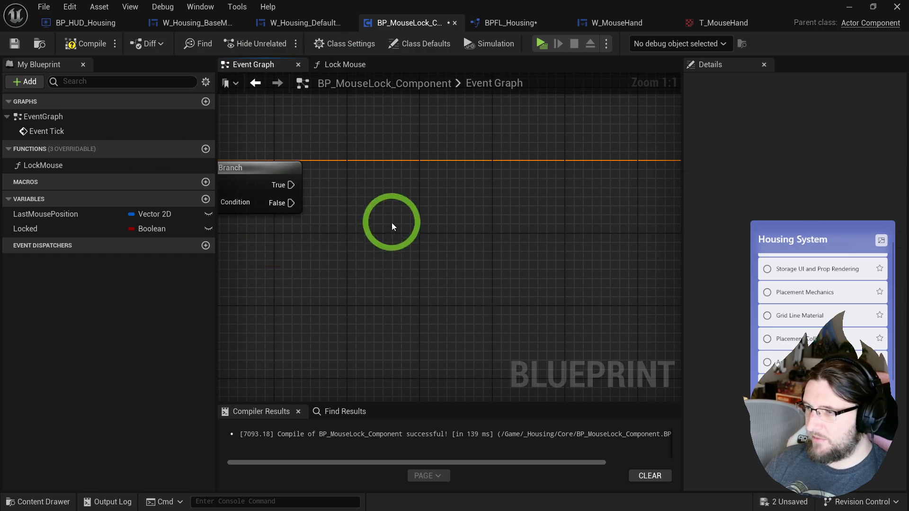
key("ctrl+v")
left_click_drag(290, 185, 587, 203)
left_click_drag(635, 170, 666, 159)
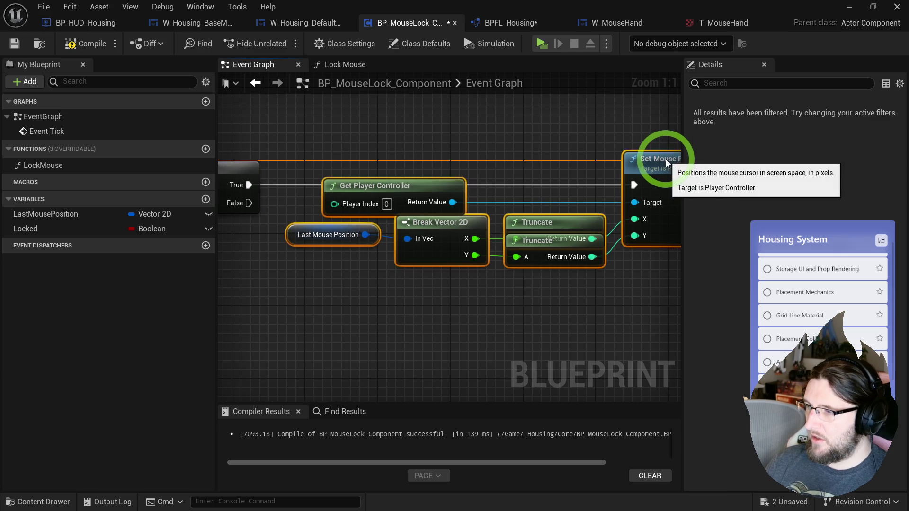
left_click(203, 84)
Compile the mouse lock component and start a test play.
left_click(85, 44)
left_click(541, 44)
left_click(509, 182)
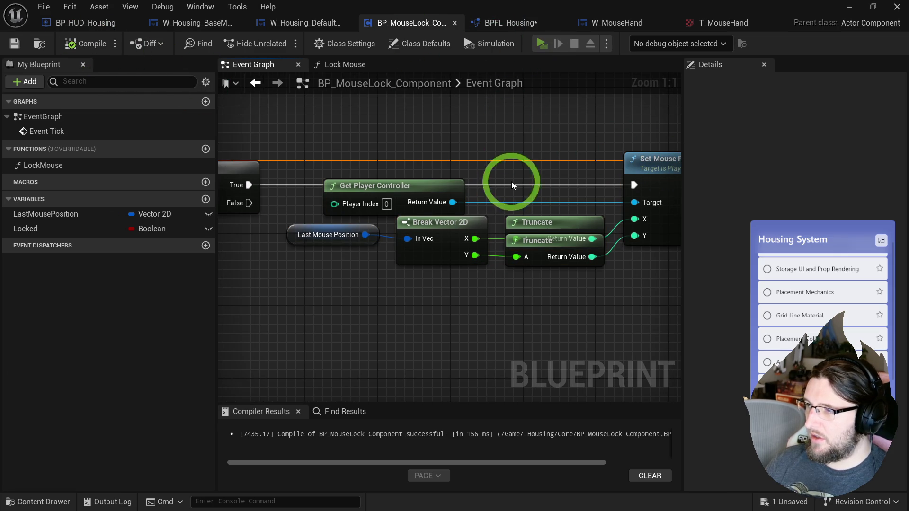
left_click(697, 224)
left_click_drag(697, 223, 698, 223)
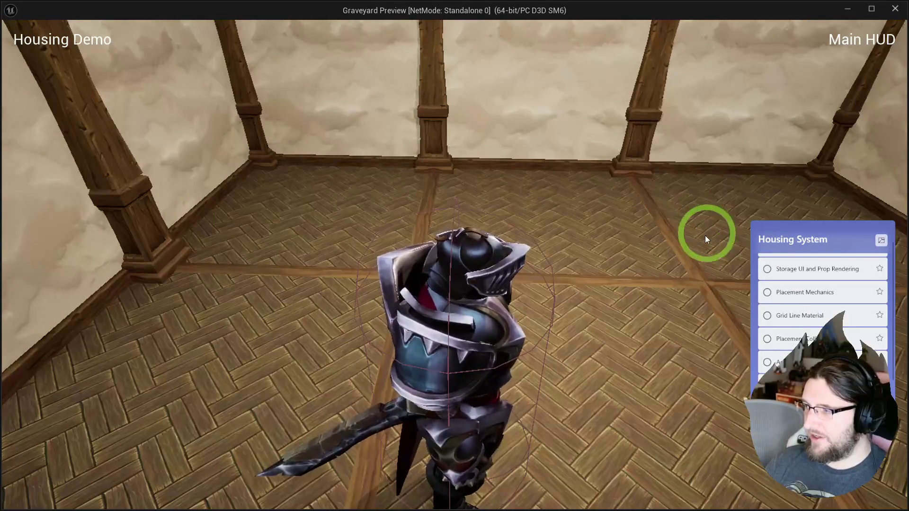
Test the lock with a low camera swing, stop play, then straighten Last Mouse Position with Break Vector 2D.
scroll(653, 239, "up", 2)
mouse_move(644, 235)
left_mouse_down()
mouse_move(690, 233)
mouse_move(623, 234)
mouse_move(690, 236)
left_mouse_up()
key("Escape")
left_click_drag(311, 290, 426, 241)
key("q")
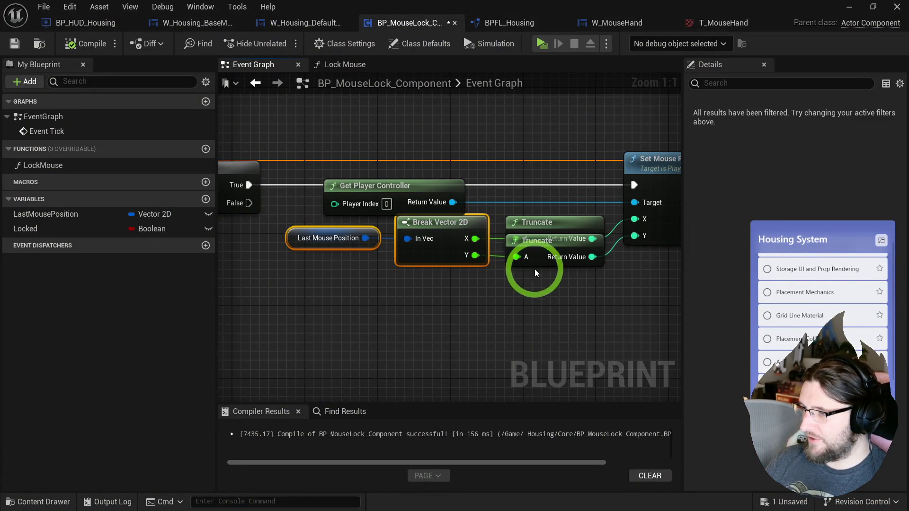
Move the Truncate and Break Vector 2D nodes down-left so they no longer overlap.
left_click_drag(546, 262, 547, 273)
left_click(332, 239, "ctrl")
left_click(431, 224, "ctrl")
left_click_drag(431, 224, 414, 242)
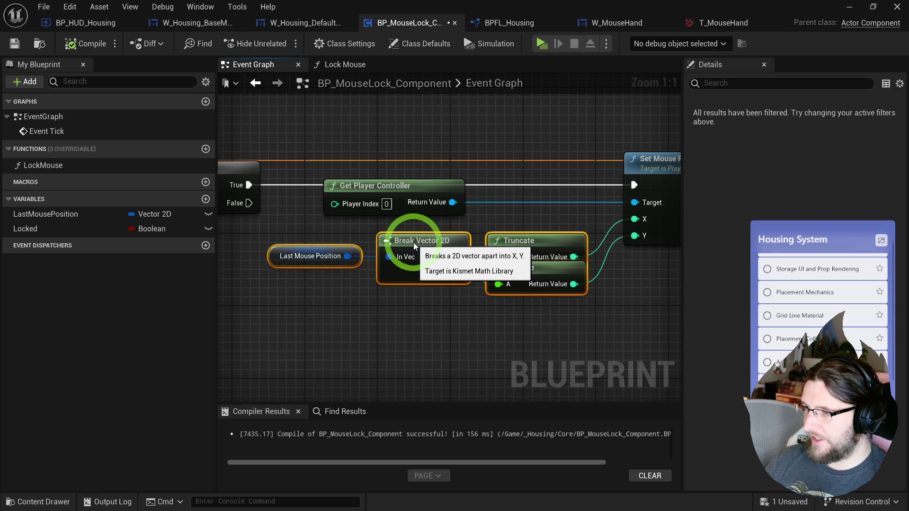
left_click(404, 155)
Reposition Get Player Controller, Break Vector 2D and Last Mouse Position lower, then save the blueprint.
left_click_drag(402, 198, 456, 206)
left_click_drag(329, 177, 501, 284)
left_click_drag(538, 240, 538, 248)
left_click(223, 118)
left_click(14, 44)
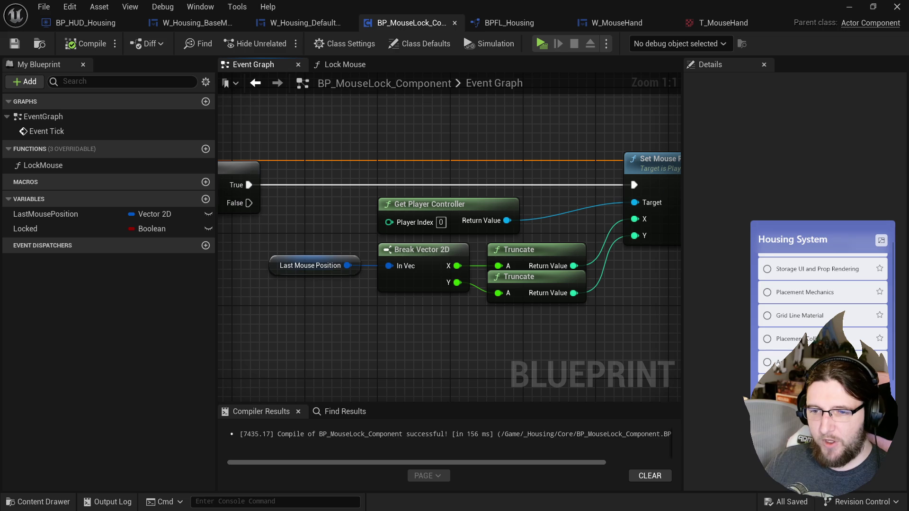